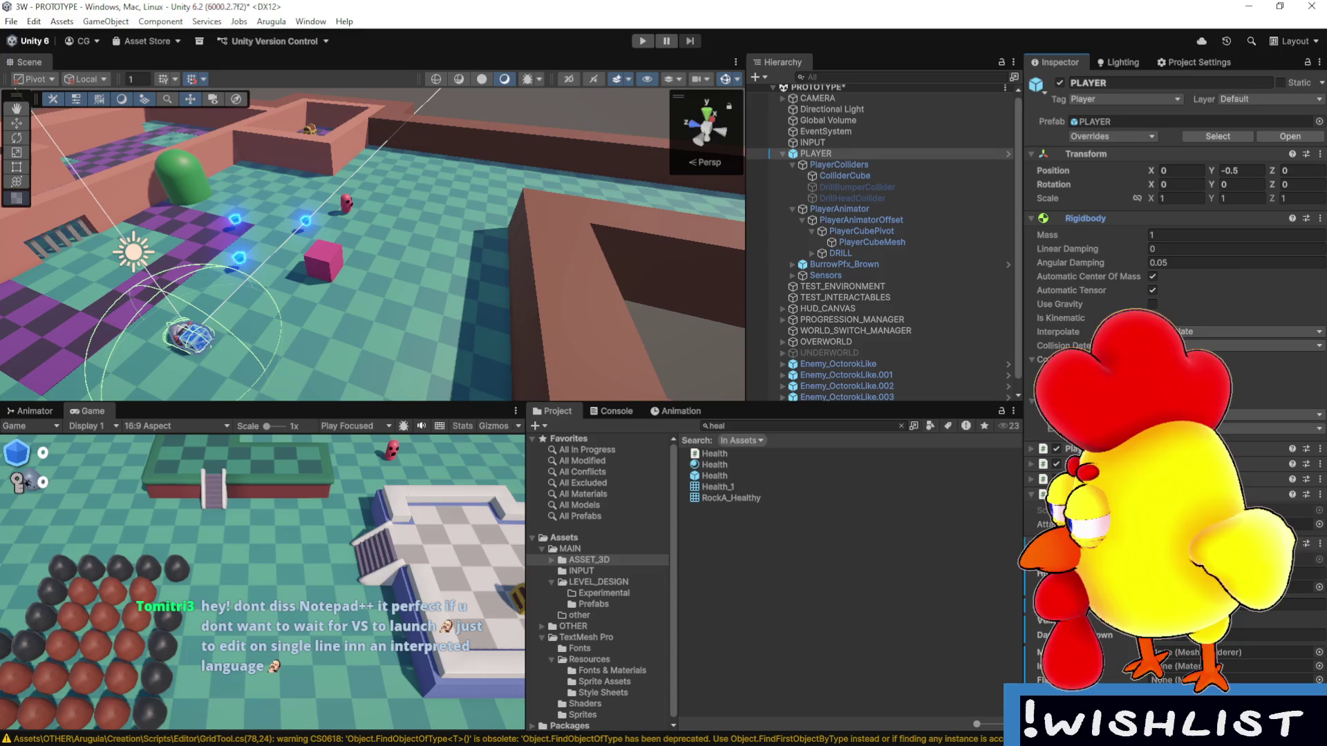
Switch to Visual Studio to read the Health.cs script.
{"action": "key", "text": "alt+Tab"}
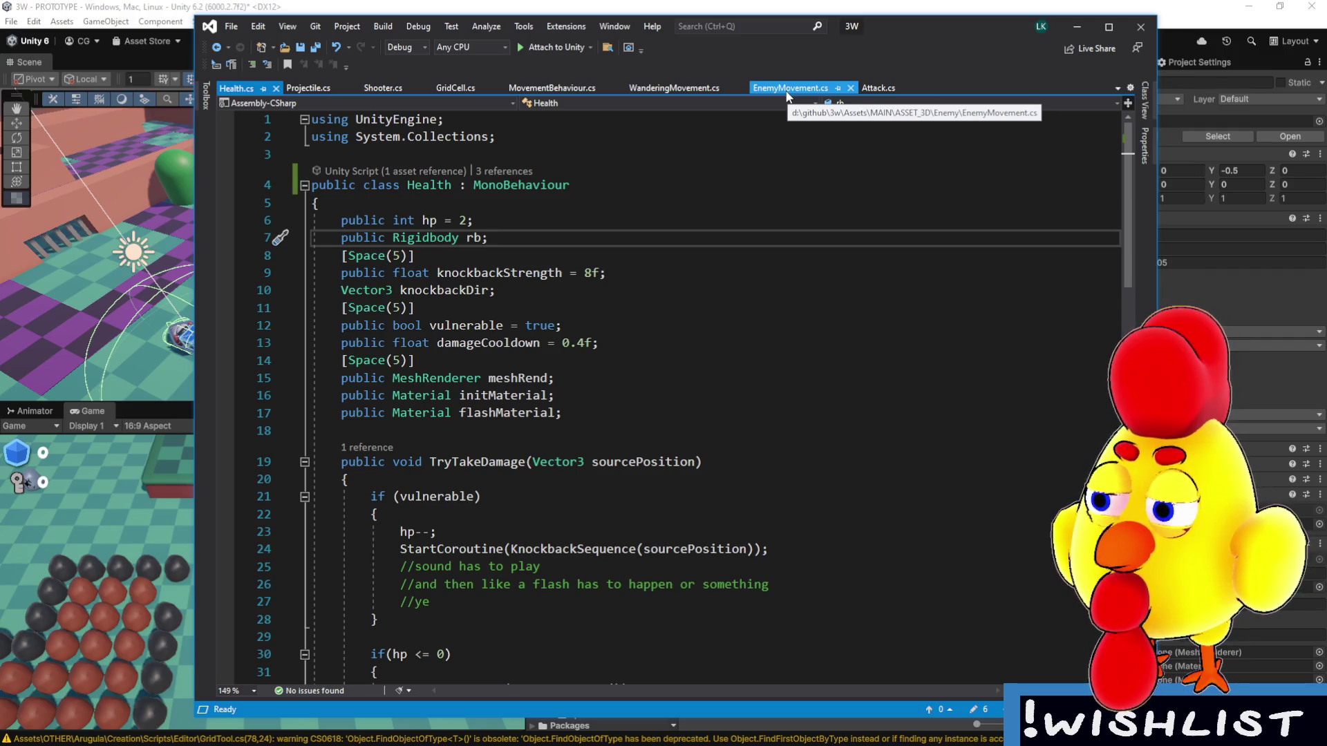
Read through Health.cs, highlighting the public fields hp through flashMaterial, then go back to Unity.
{"action": "scroll", "coordinate": [753, 191], "scroll_direction": "down", "scroll_amount": 14}
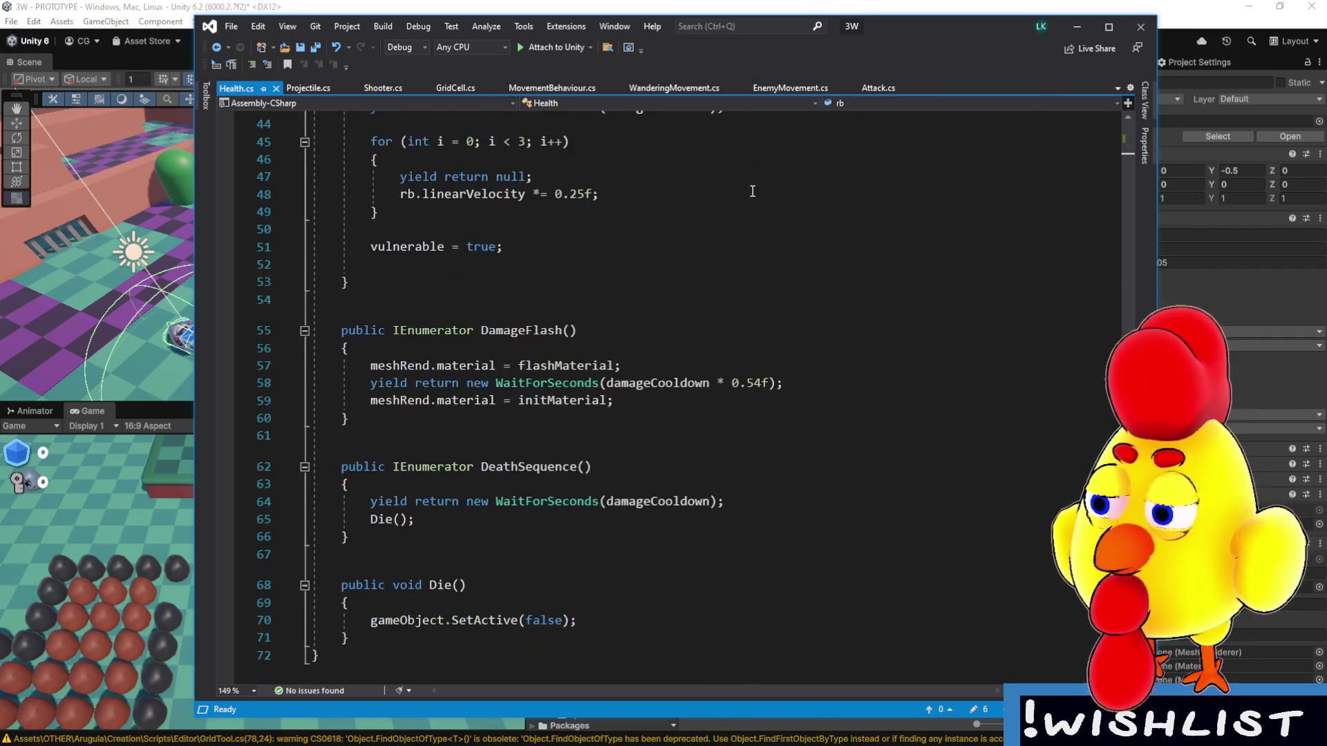
{"action": "scroll", "coordinate": [752, 191], "scroll_direction": "up", "scroll_amount": 5}
{"action": "scroll", "coordinate": [754, 191], "scroll_direction": "up", "scroll_amount": 7}
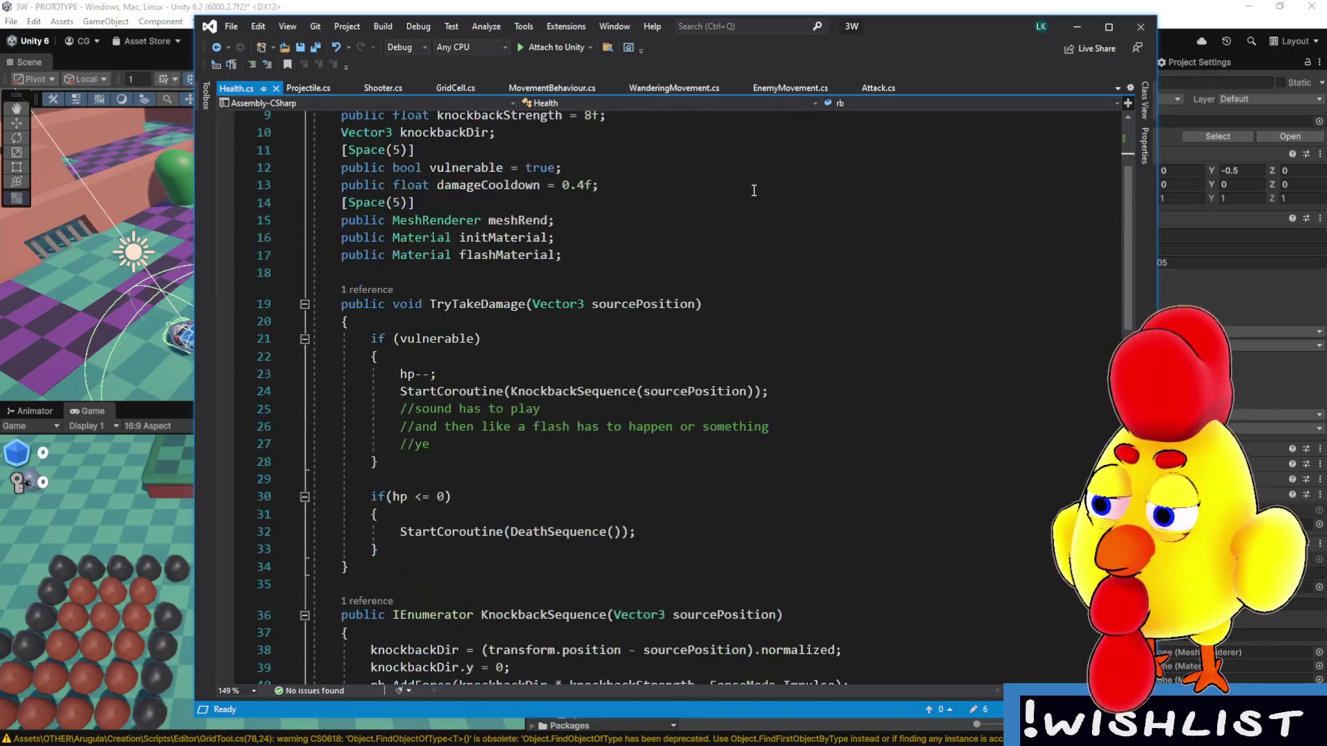
{"action": "scroll", "coordinate": [755, 191], "scroll_direction": "up", "scroll_amount": 3}
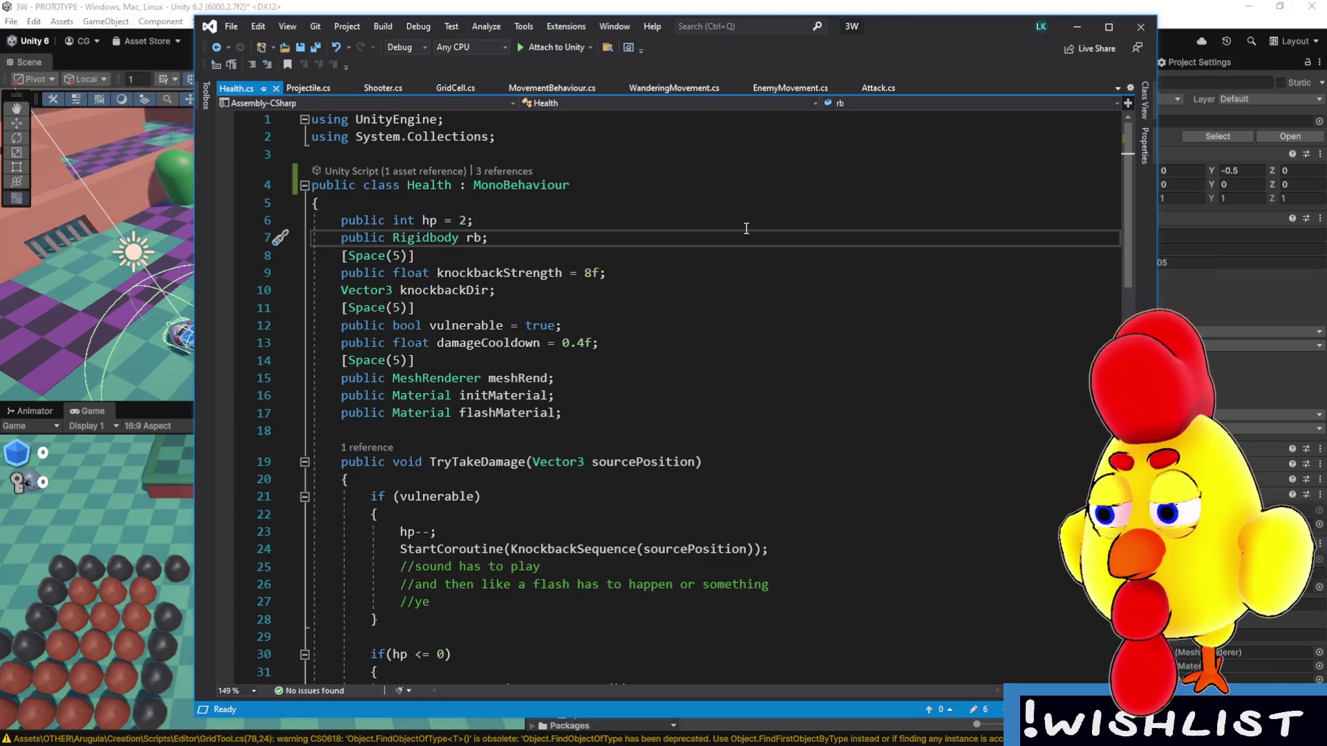
{"action": "left_click_drag", "start_coordinate": [587, 428], "coordinate": [340, 216]}
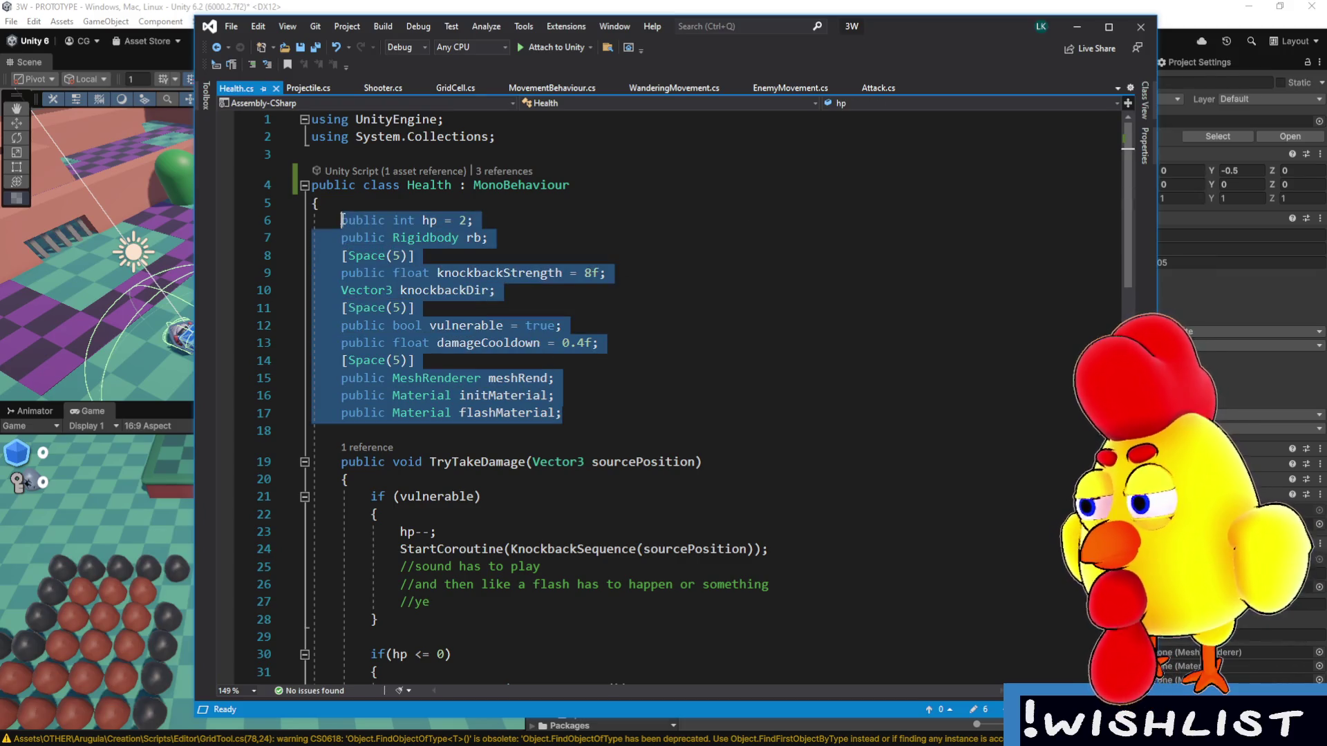
{"action": "left_click", "coordinate": [337, 209]}
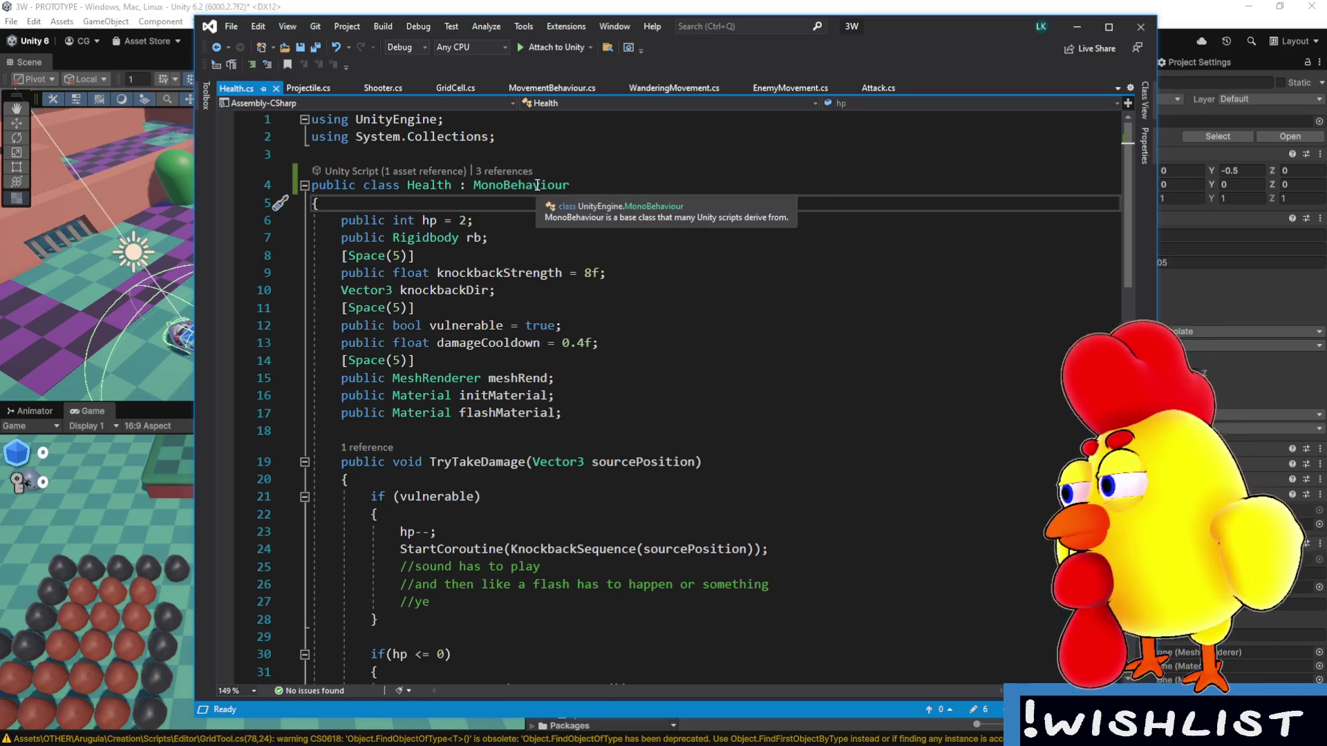
{"action": "key", "text": "alt+Tab"}
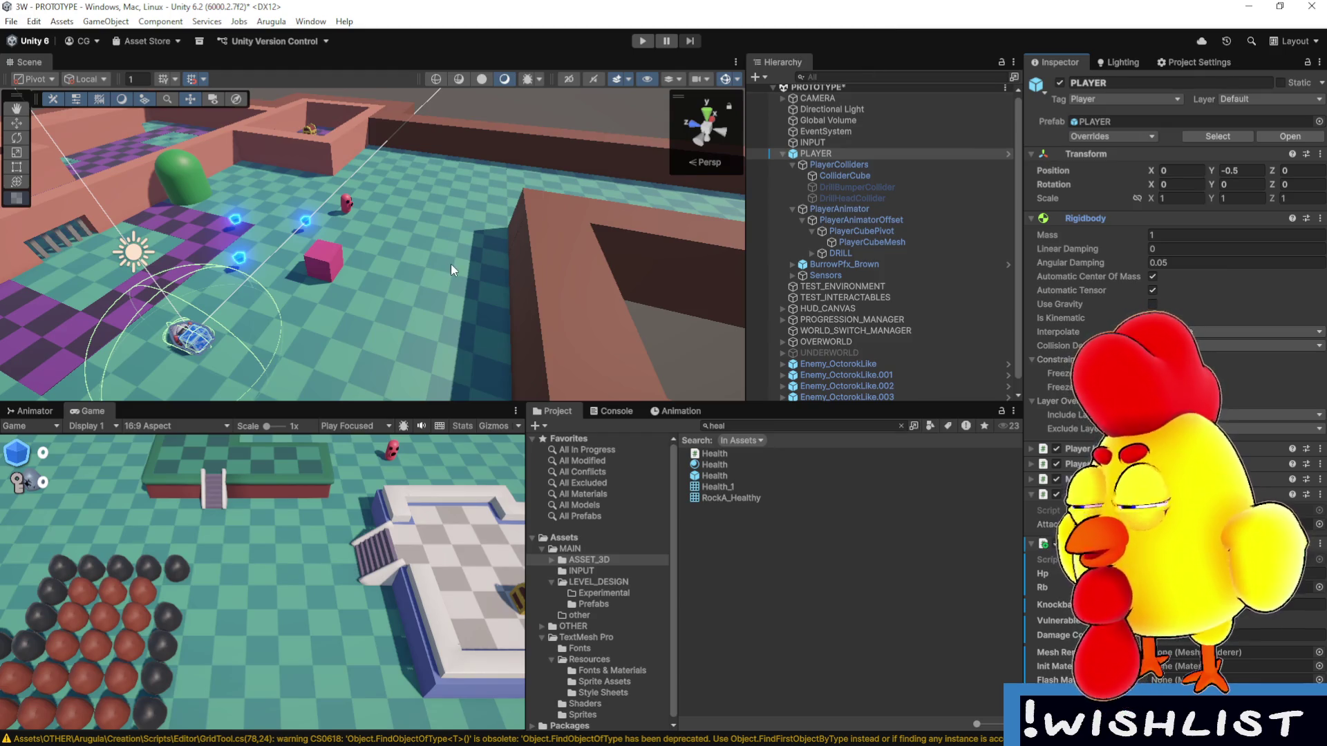
Search the Project window for 'projectile' and open the BasicProjectile prefab in Prefab Mode.
{"action": "left_click_drag", "start_coordinate": [450, 264], "coordinate": [284, 315]}
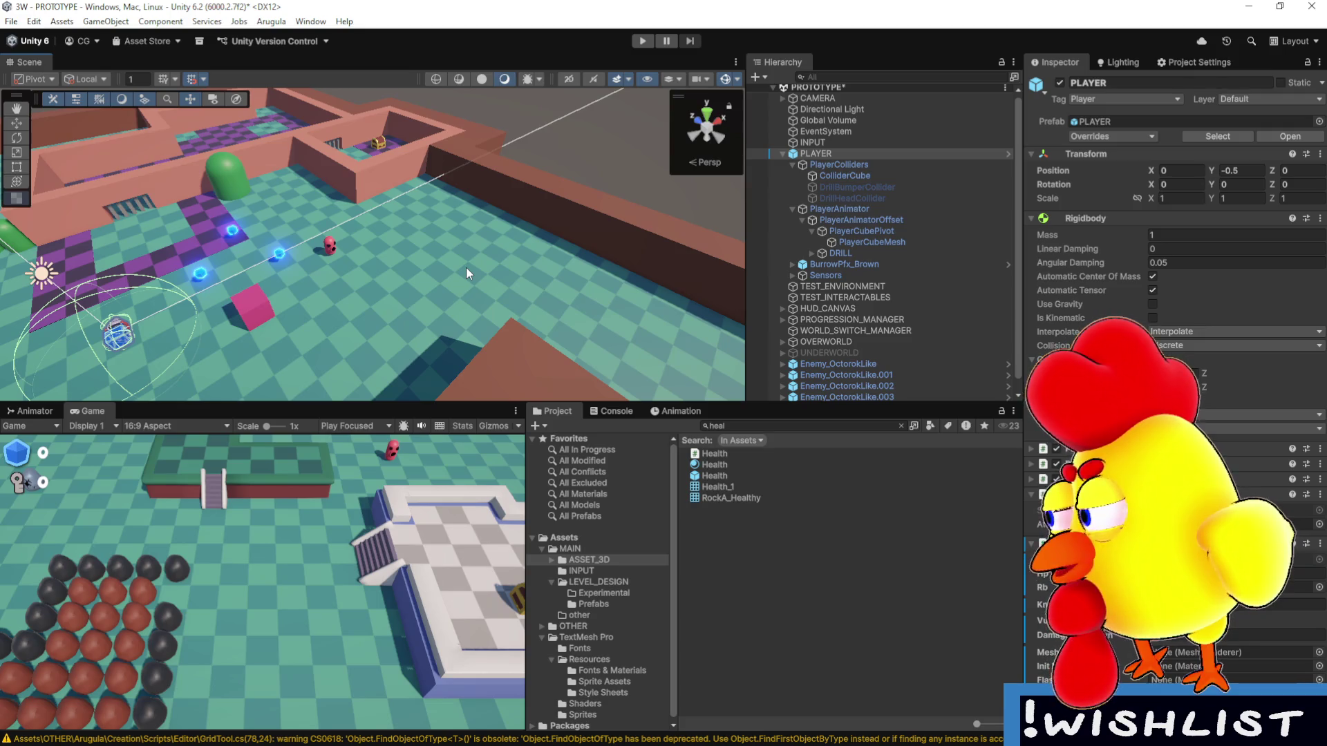
{"action": "left_click_drag", "start_coordinate": [466, 268], "coordinate": [413, 274]}
{"action": "scroll", "coordinate": [414, 273], "scroll_direction": "up", "scroll_amount": 10}
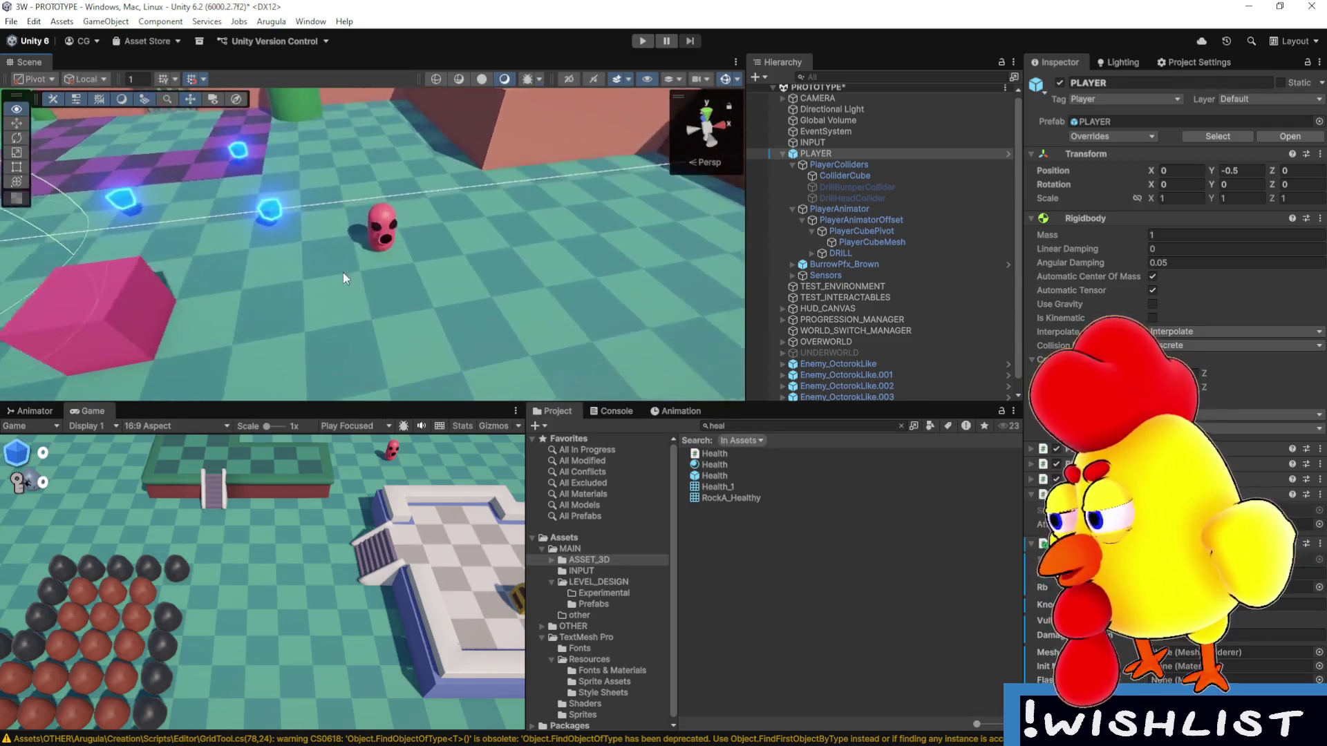
{"action": "left_click", "coordinate": [720, 430]}
{"action": "type", "text": "projecti"}
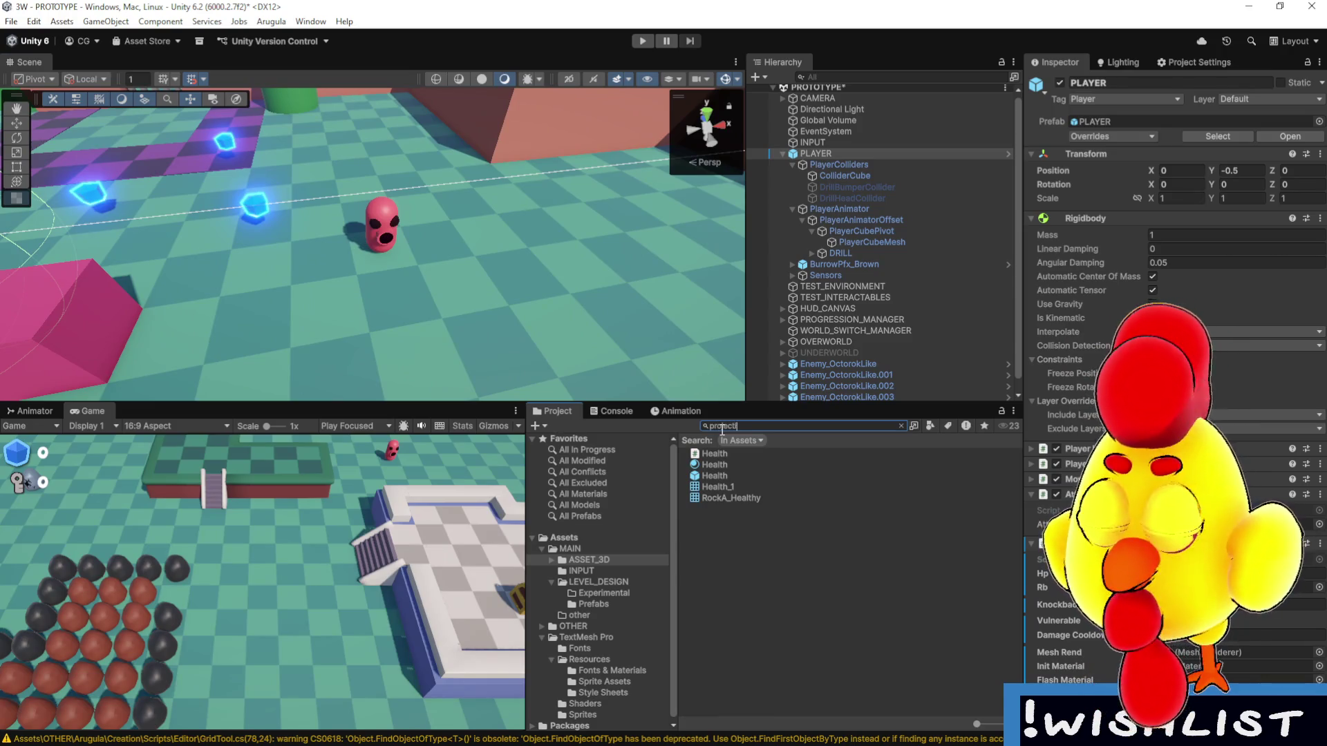
{"action": "type", "text": "le"}
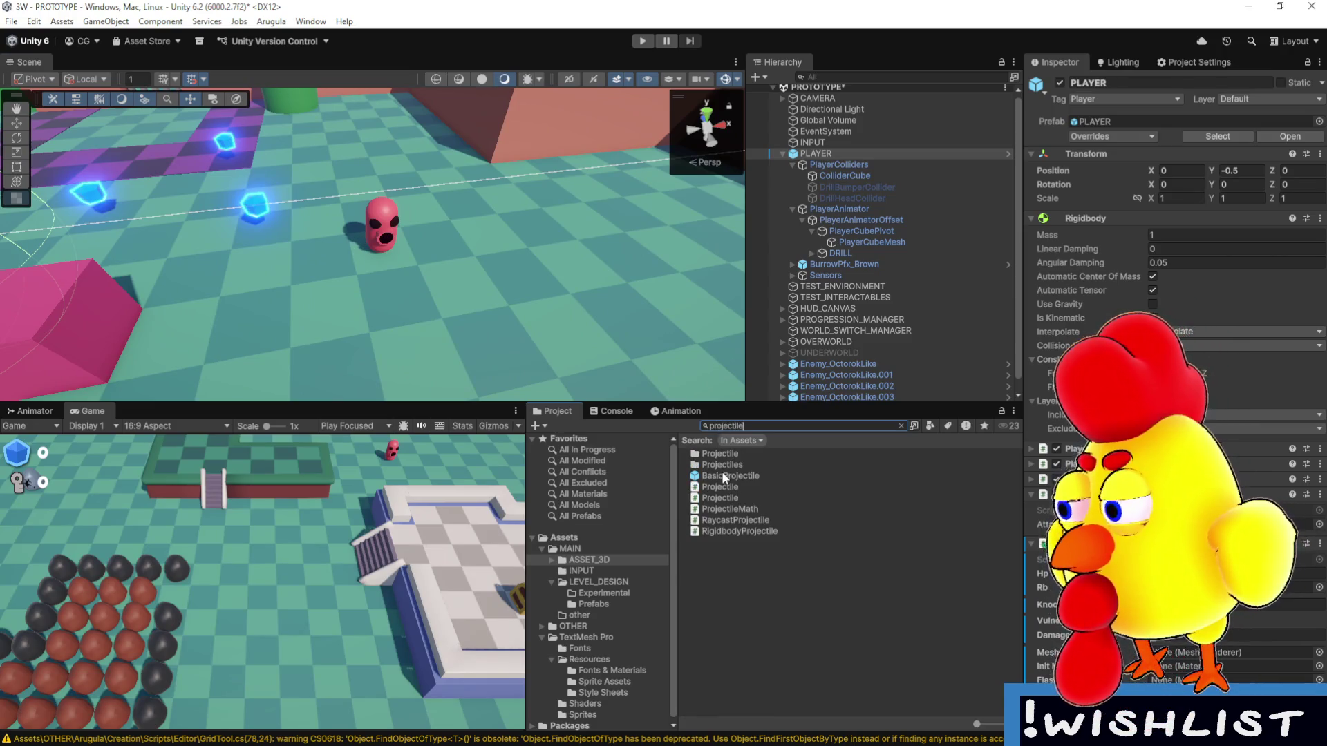
{"action": "double_click", "coordinate": [721, 471]}
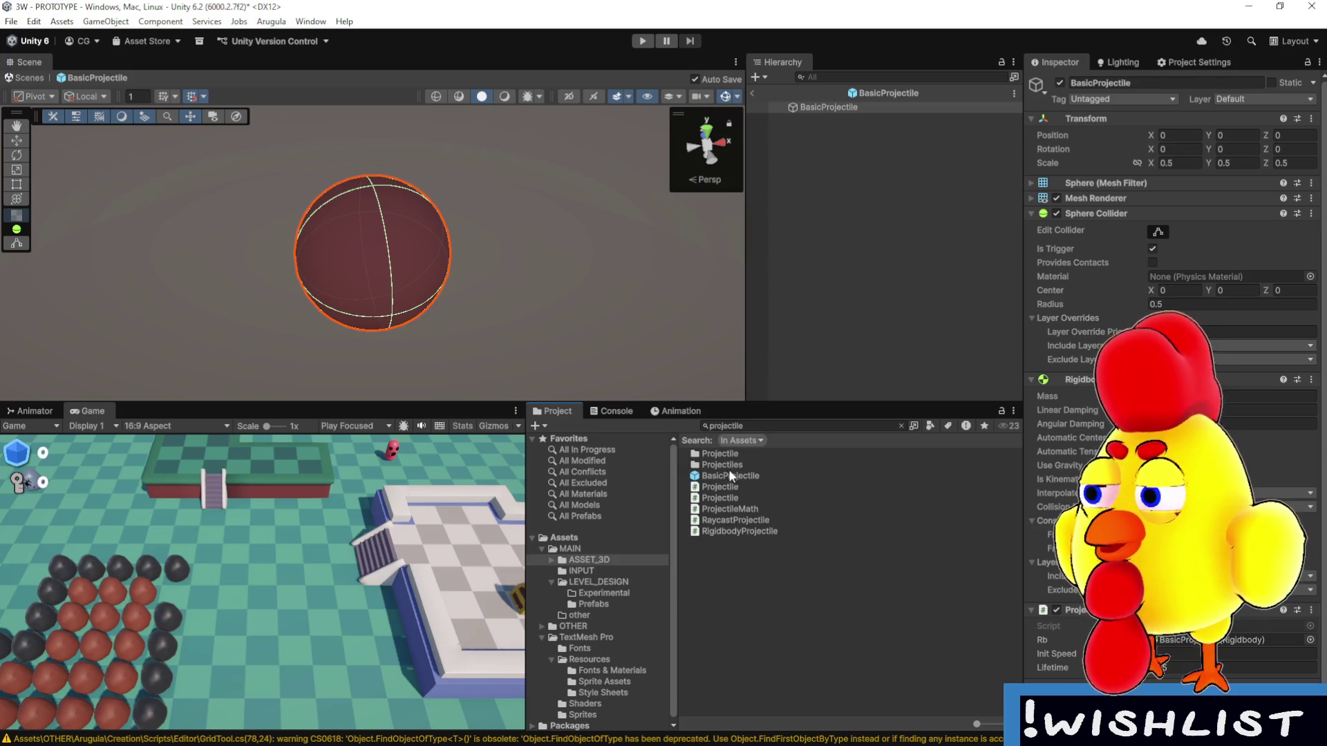
{"action": "left_click", "coordinate": [935, 168]}
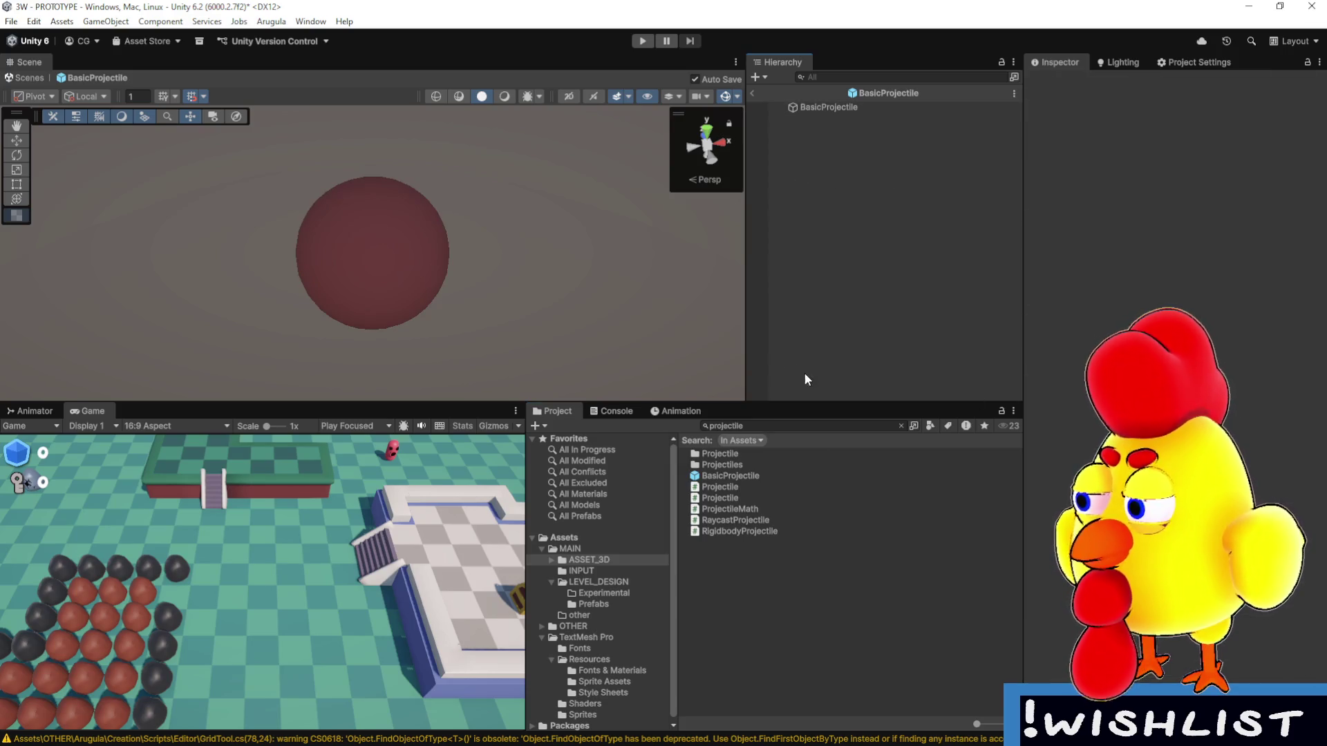
{"action": "left_click_drag", "start_coordinate": [829, 409], "coordinate": [836, 458]}
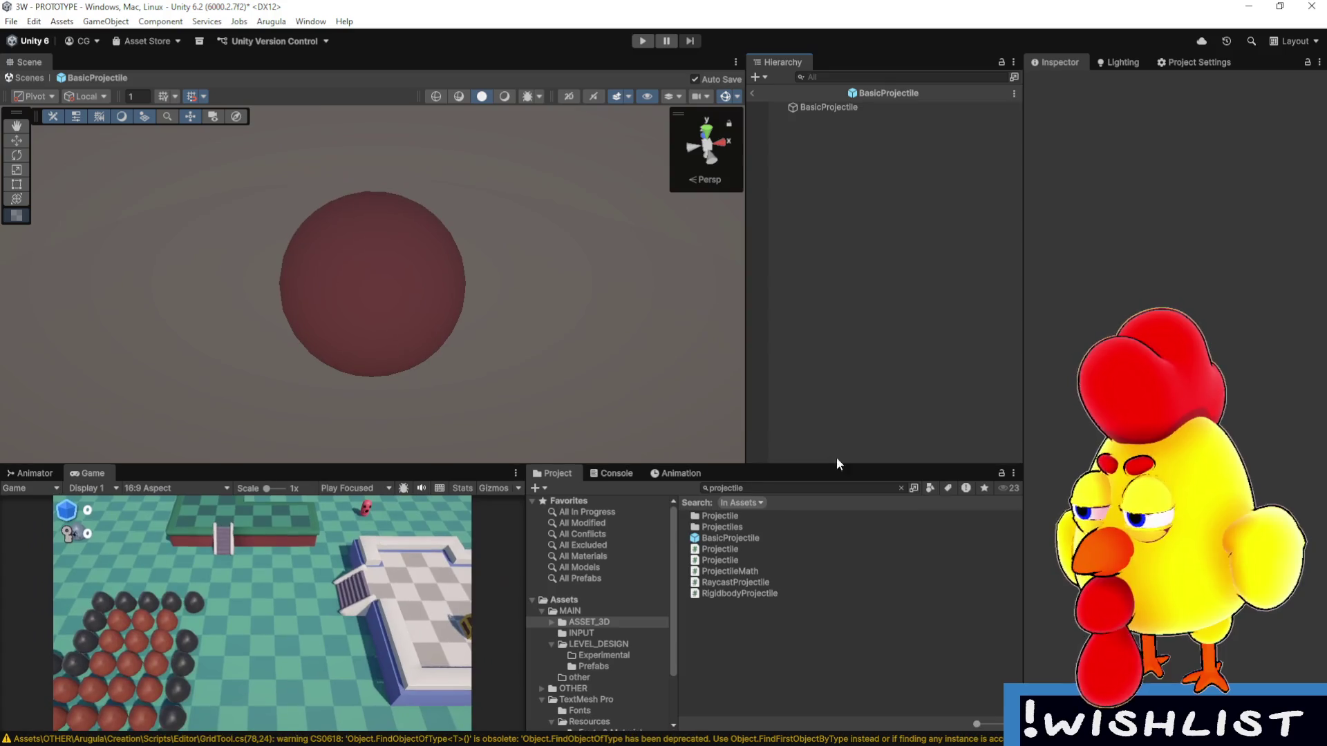
{"action": "left_click_drag", "start_coordinate": [462, 468], "coordinate": [465, 456]}
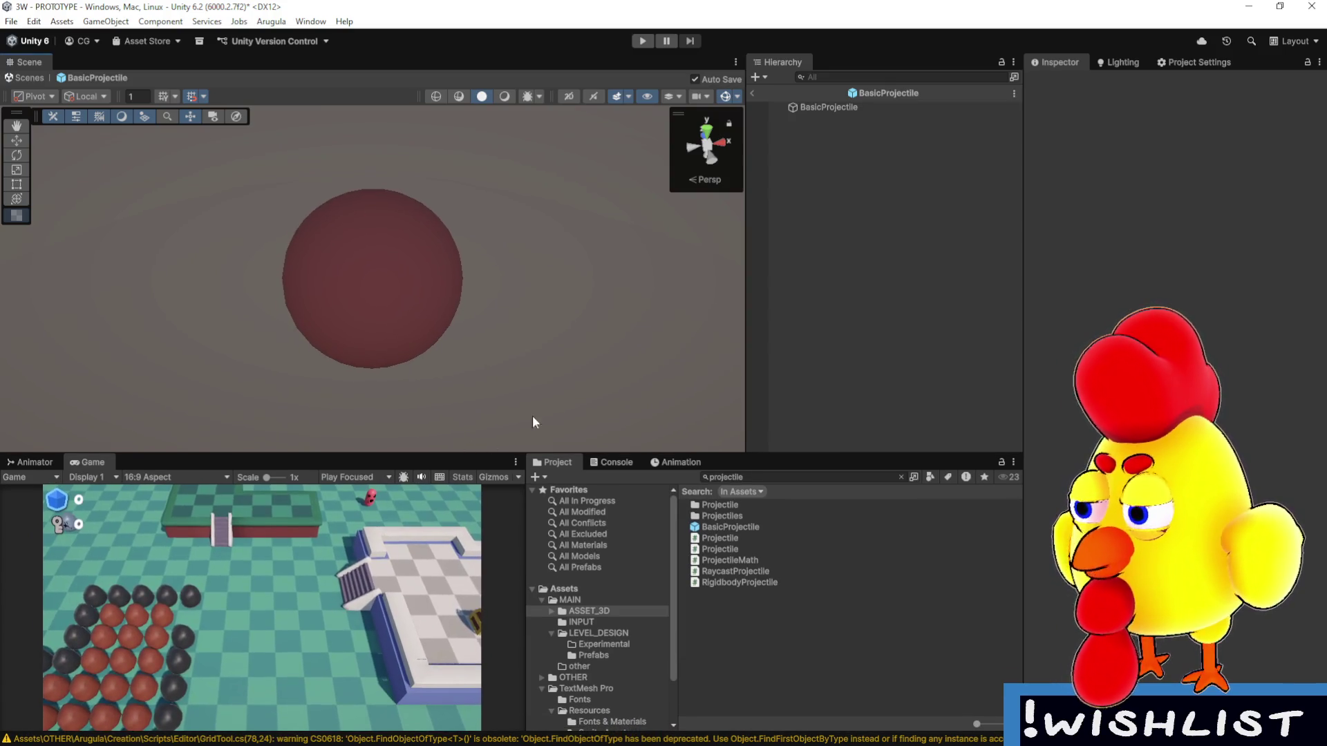
{"action": "left_click", "coordinate": [839, 105]}
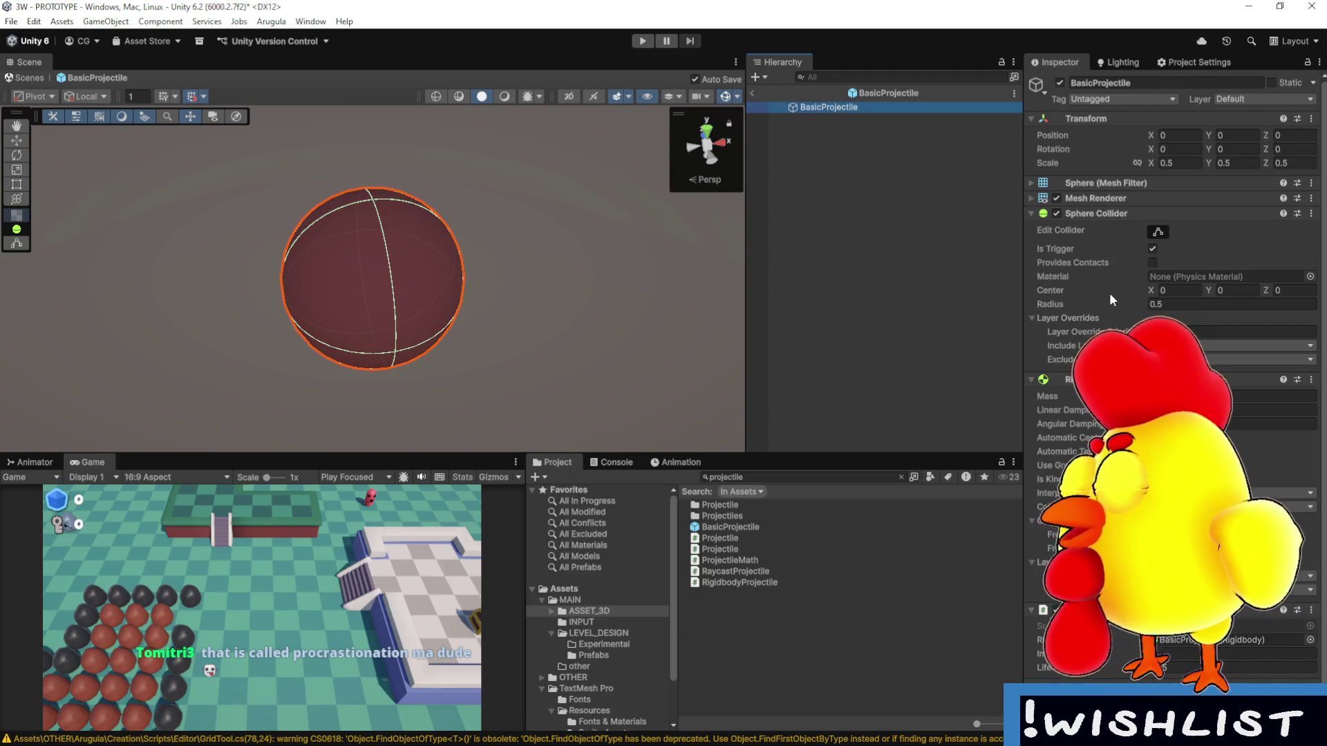
{"action": "scroll", "coordinate": [1109, 292], "scroll_direction": "down", "scroll_amount": 1}
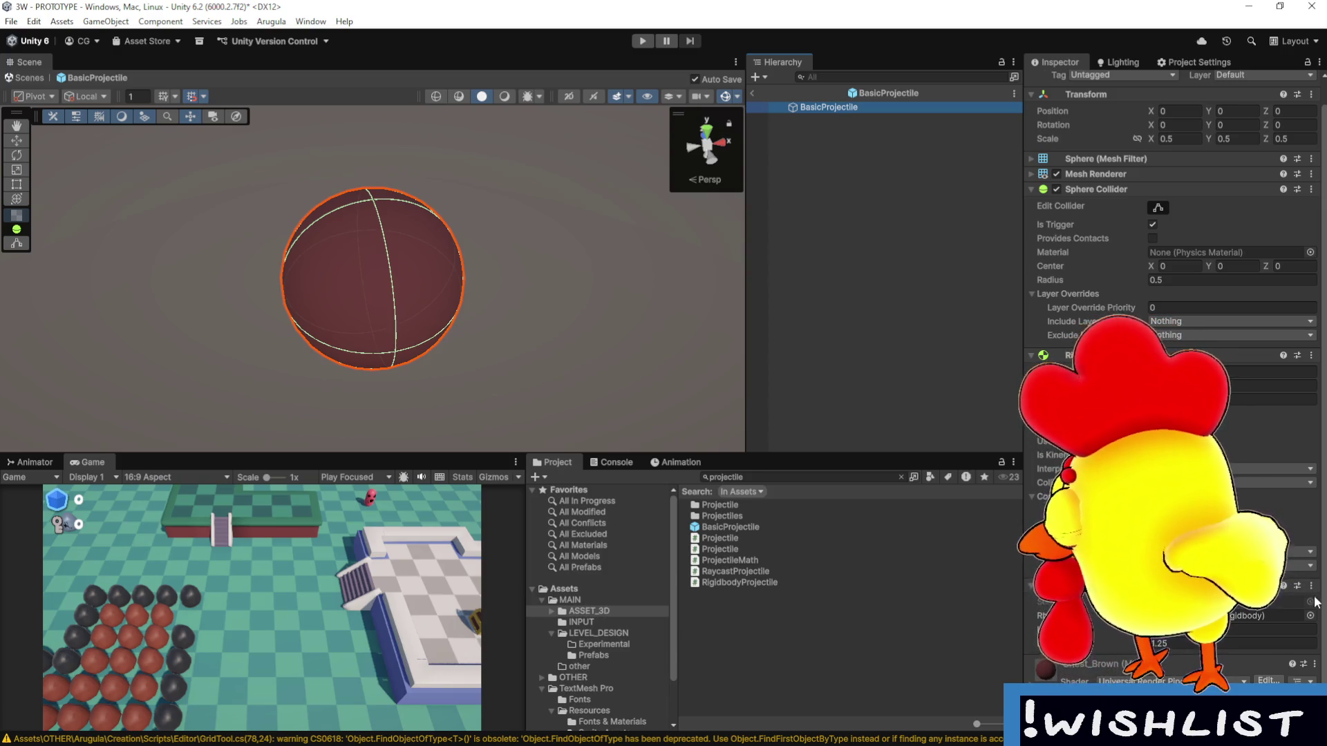
{"action": "left_click", "coordinate": [1310, 586]}
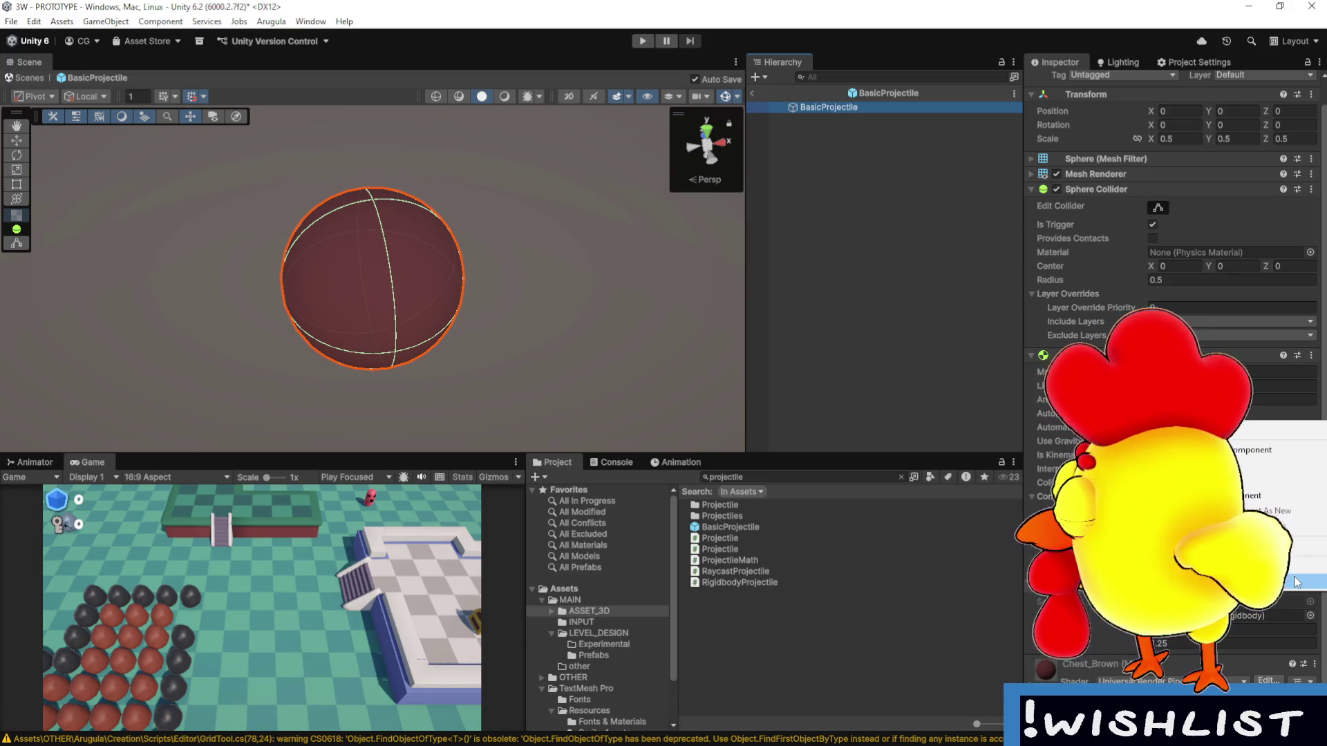
{"action": "left_click", "coordinate": [1295, 585]}
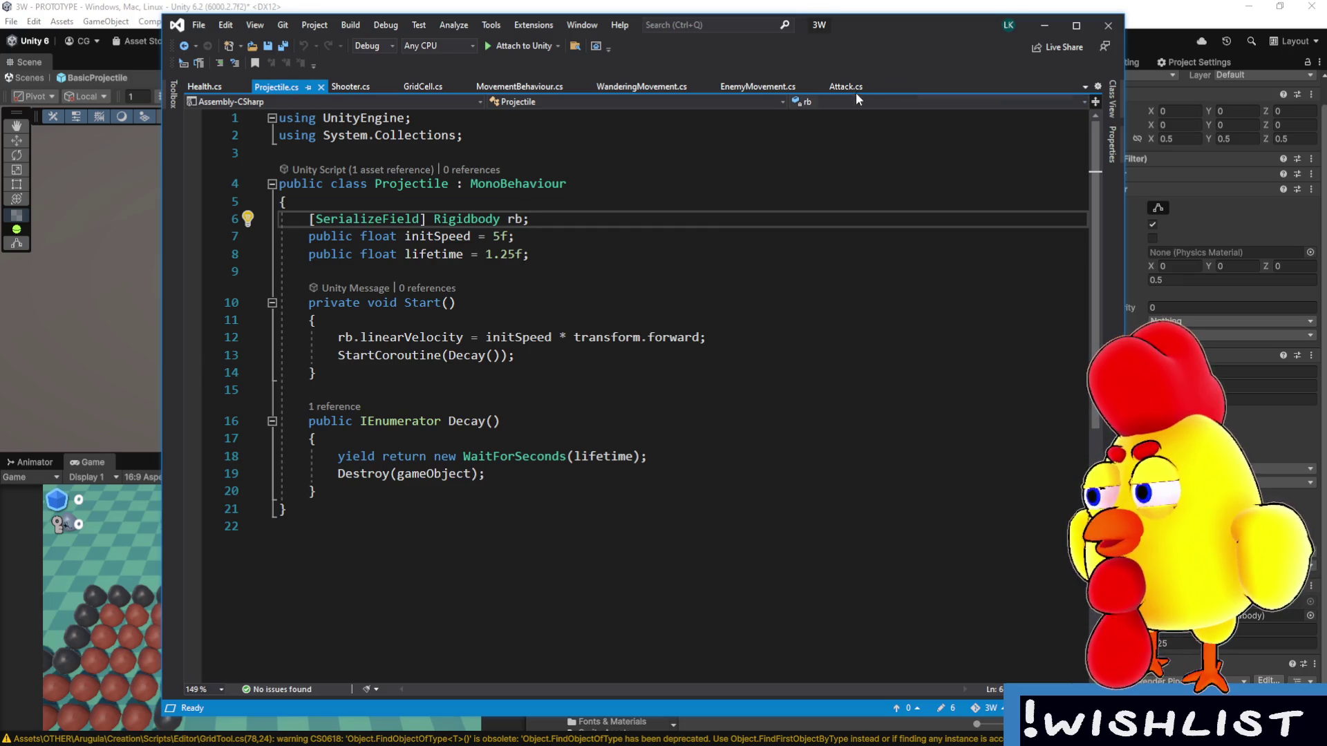
{"action": "left_click", "coordinate": [1143, 74]}
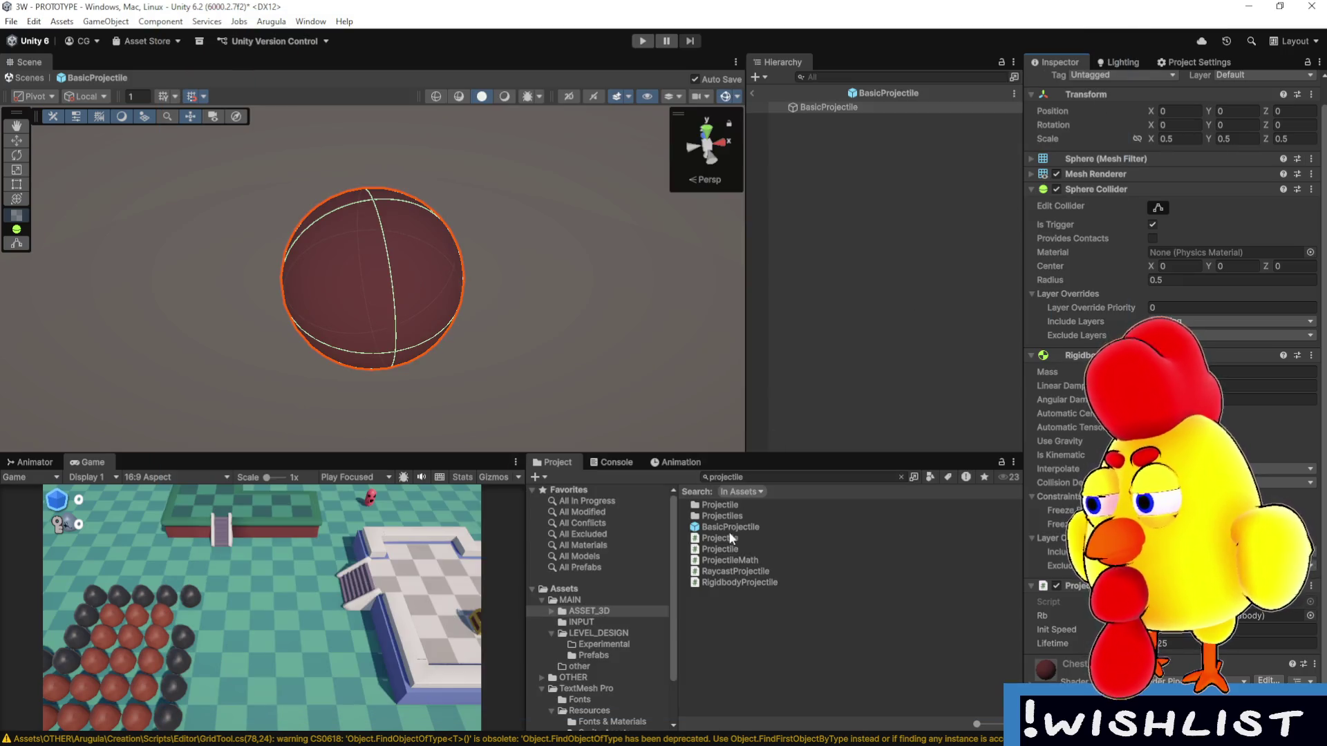
Search the Project window for 'player' and open the PLAYER prefab.
{"action": "double_click", "coordinate": [751, 478]}
{"action": "type", "text": "paly"}
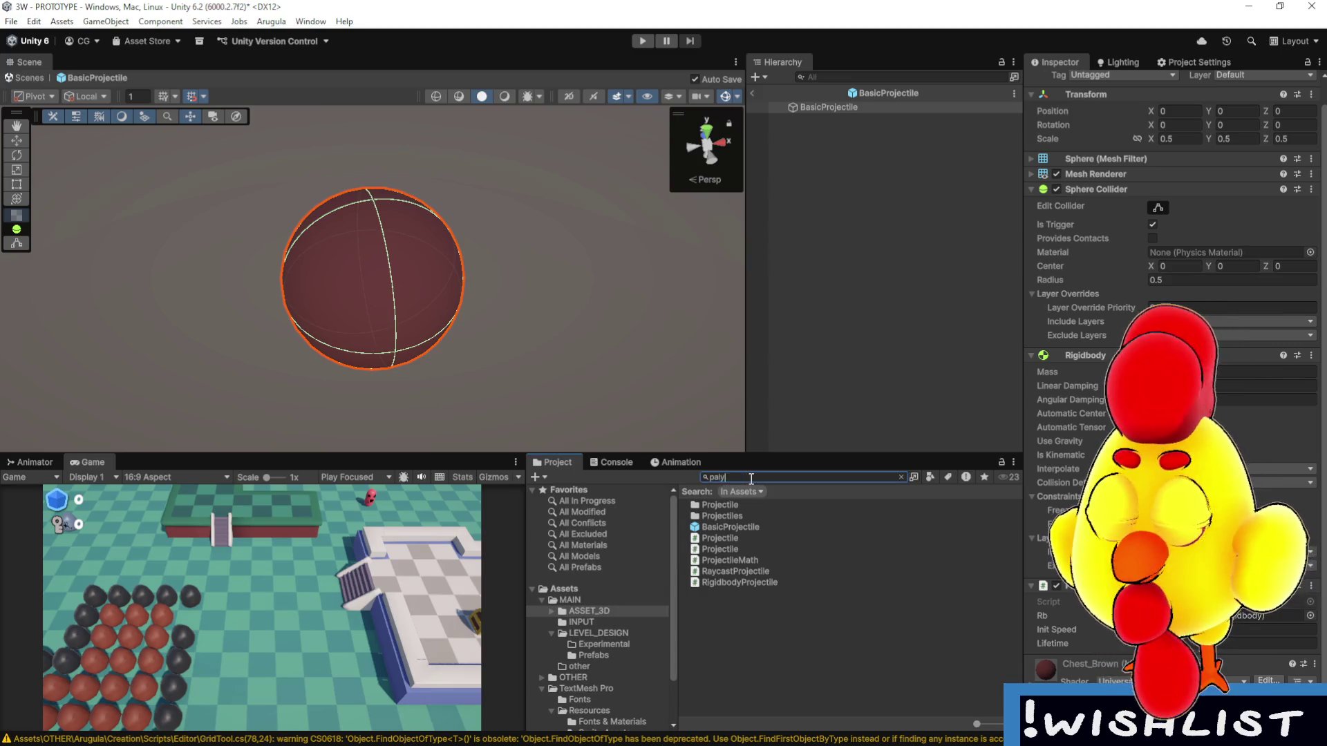
{"action": "key", "text": "BackSpace"}
{"action": "key", "text": "BackSpace"}
{"action": "key", "text": "BackSpace"}
{"action": "type", "text": "layer"}
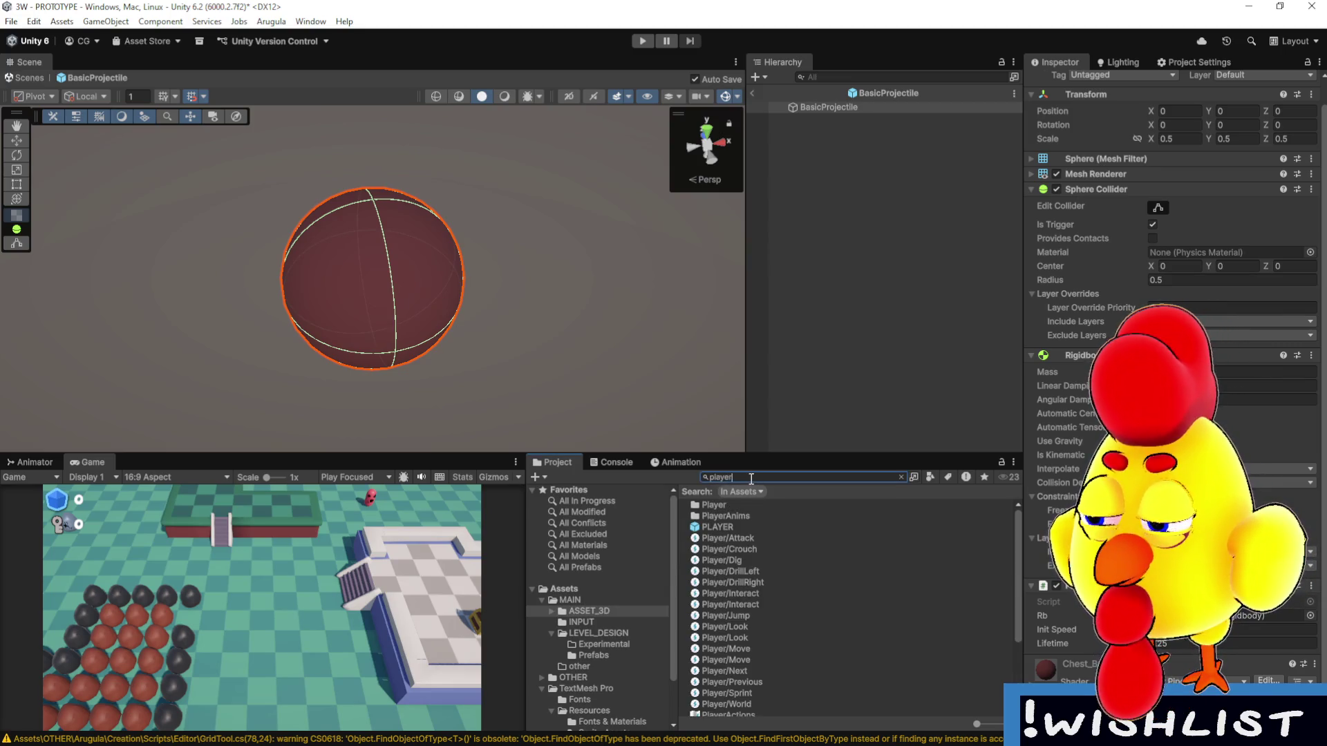
{"action": "left_click", "coordinate": [736, 526]}
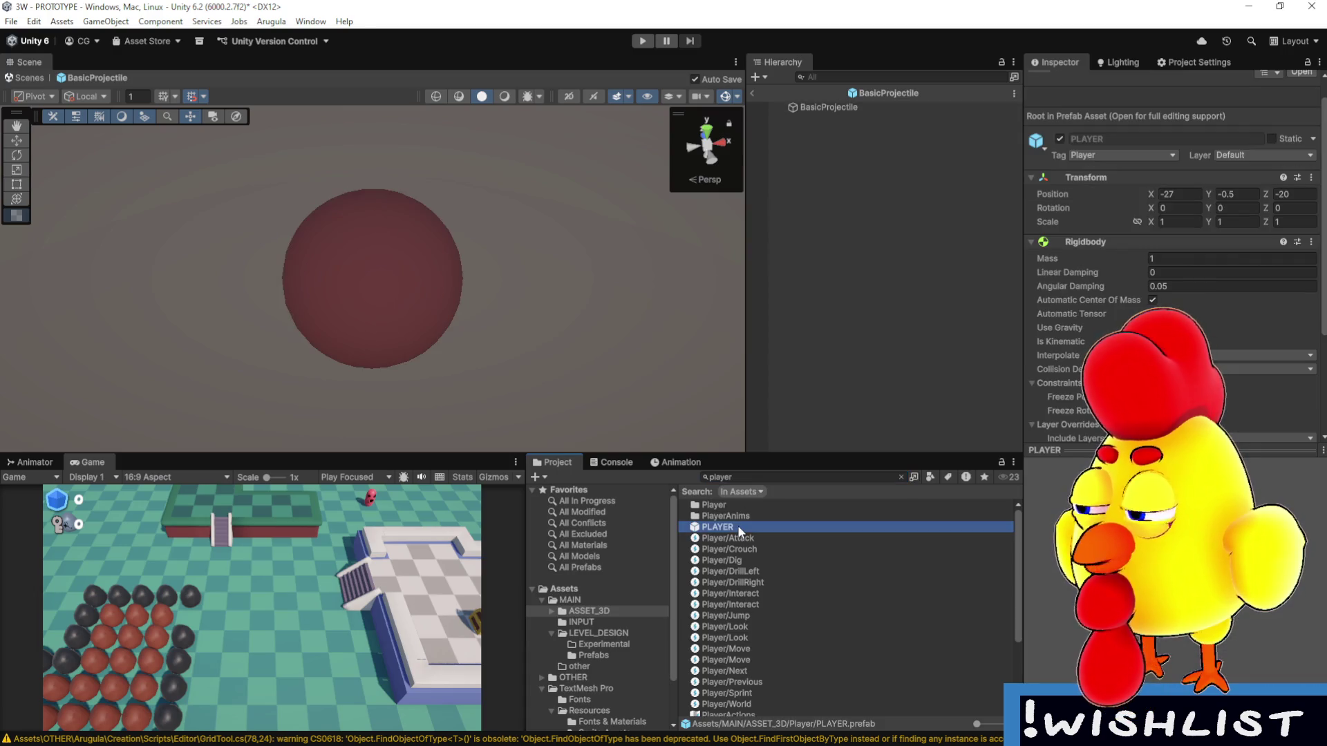
{"action": "double_click", "coordinate": [737, 526]}
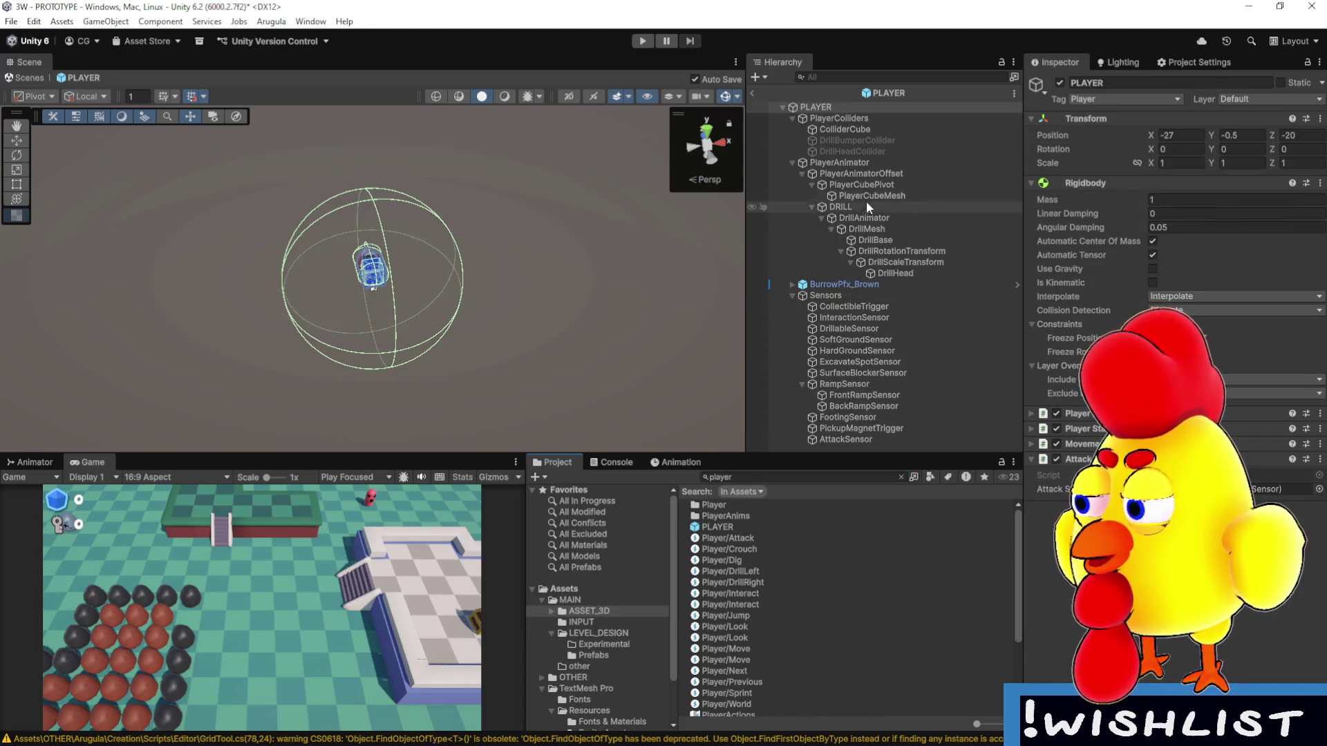
Inspect the PLAYER prefab's ColliderCube and PlayerColliders objects.
{"action": "left_click", "coordinate": [811, 105]}
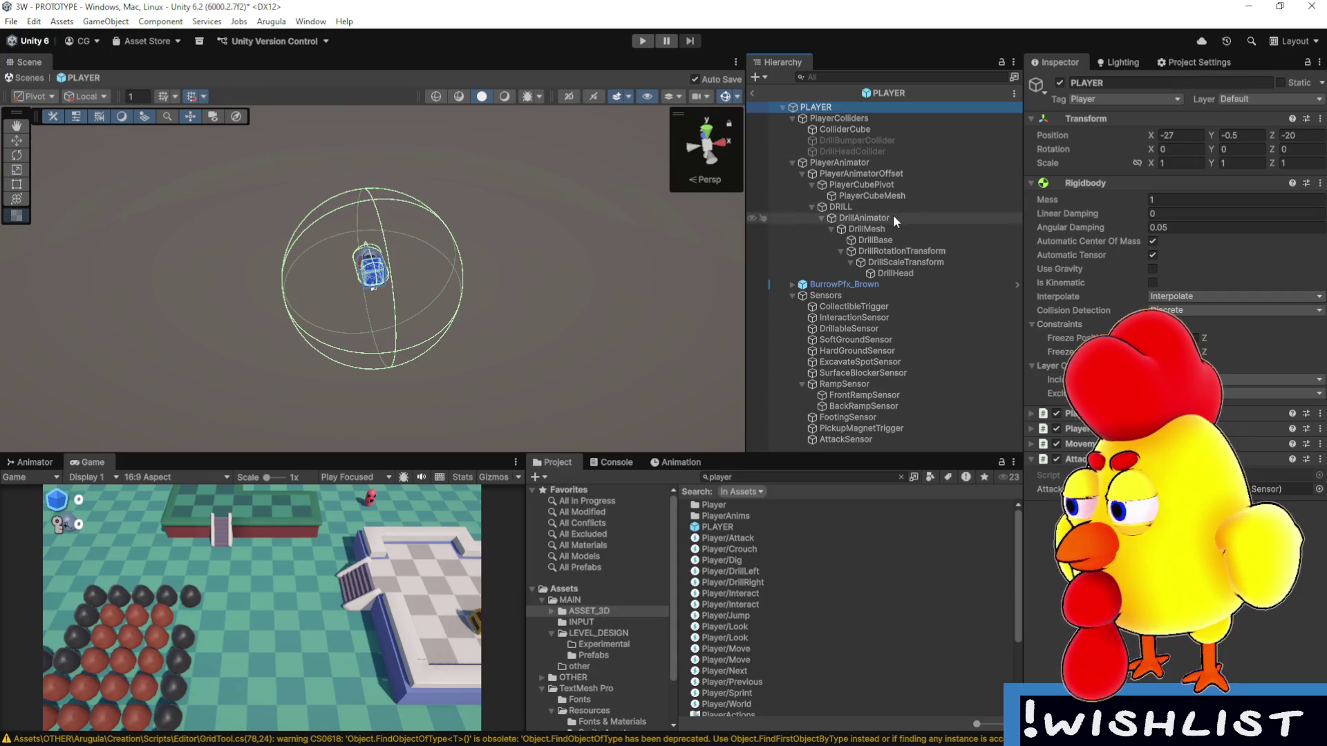
{"action": "left_click", "coordinate": [885, 127]}
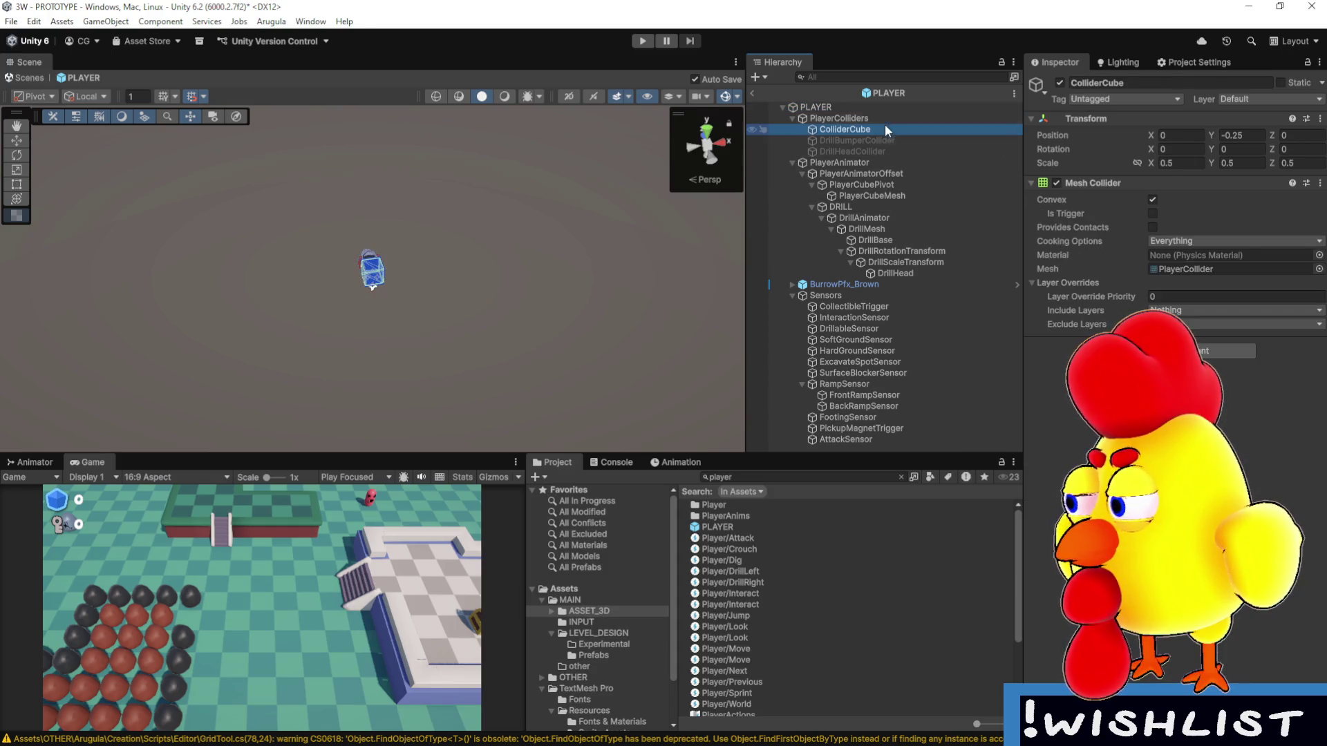
{"action": "left_click", "coordinate": [884, 122]}
{"action": "left_click", "coordinate": [884, 127]}
{"action": "left_click", "coordinate": [885, 119]}
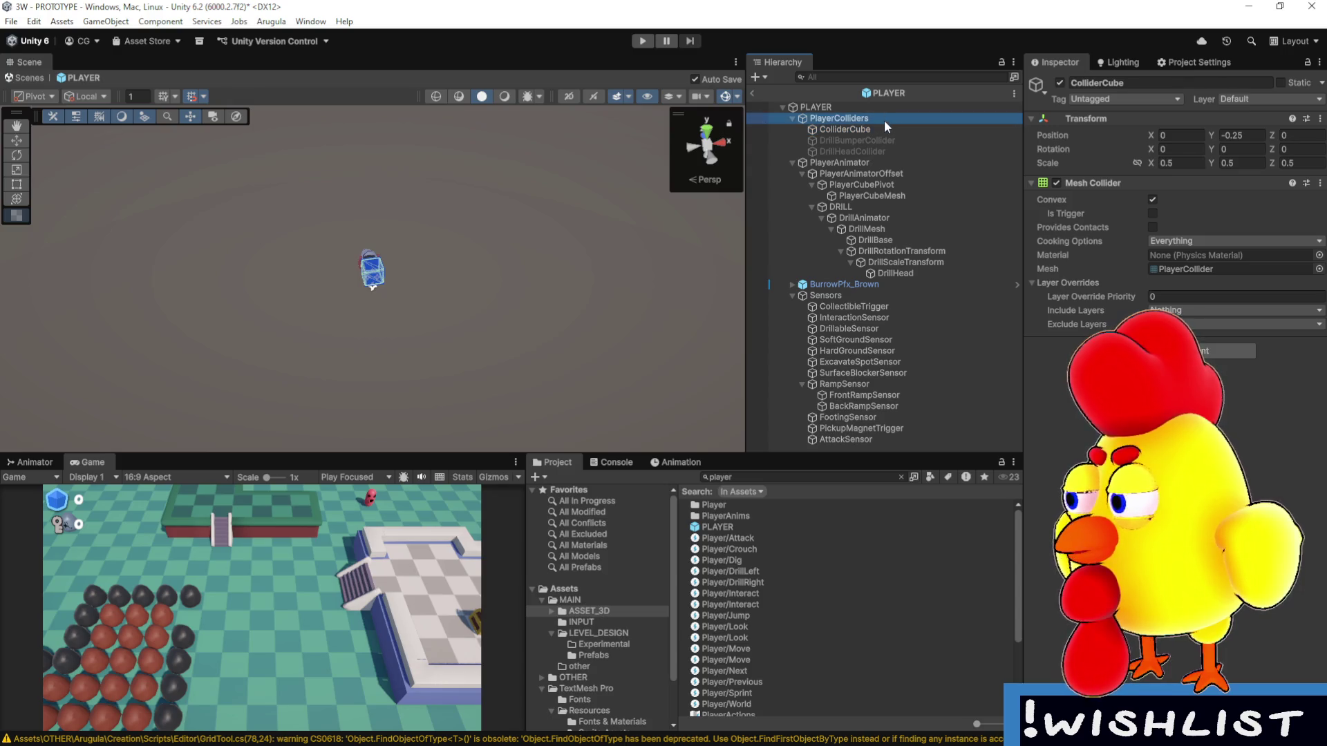
{"action": "left_click", "coordinate": [847, 107]}
Return to the PROTOTYPE scene and Apply All of the PLAYER instance's overrides.
{"action": "left_click", "coordinate": [752, 90]}
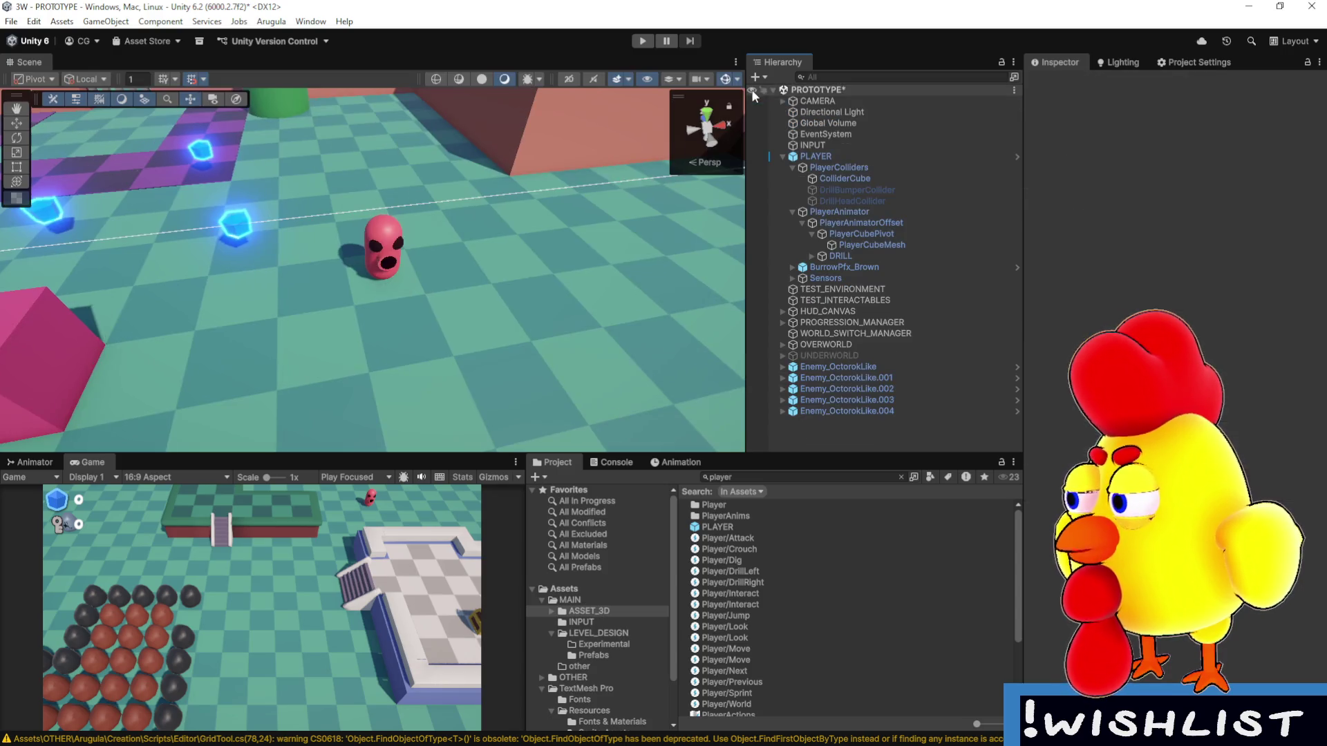
{"action": "left_click", "coordinate": [929, 159]}
{"action": "left_click", "coordinate": [926, 176]}
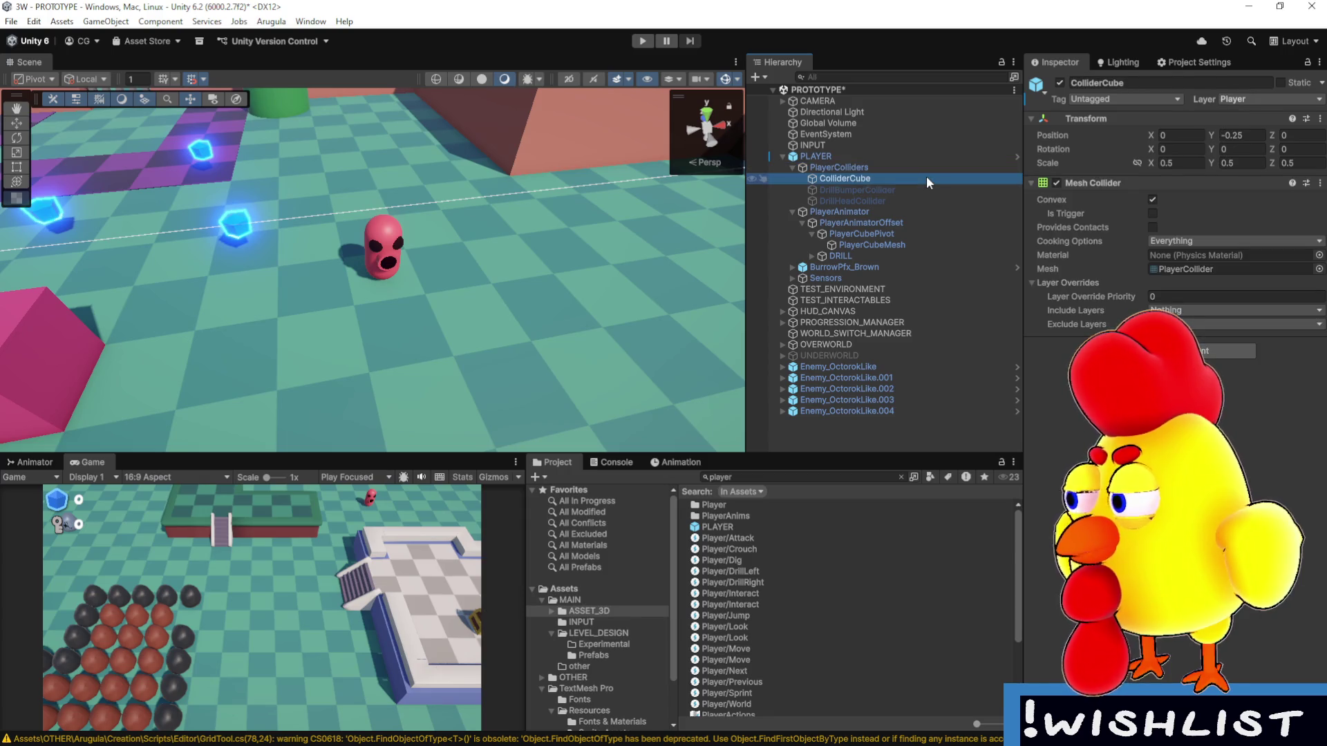
{"action": "left_click", "coordinate": [872, 154]}
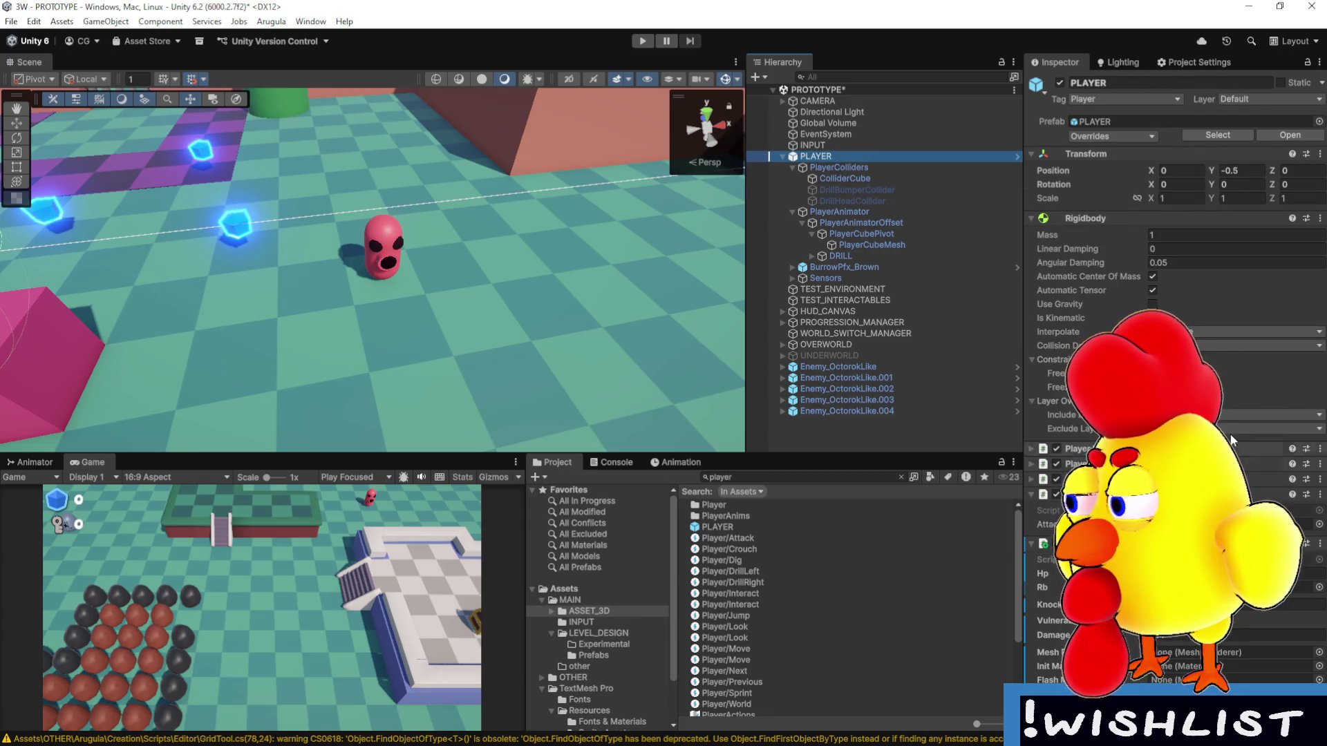
{"action": "left_click", "coordinate": [1134, 138]}
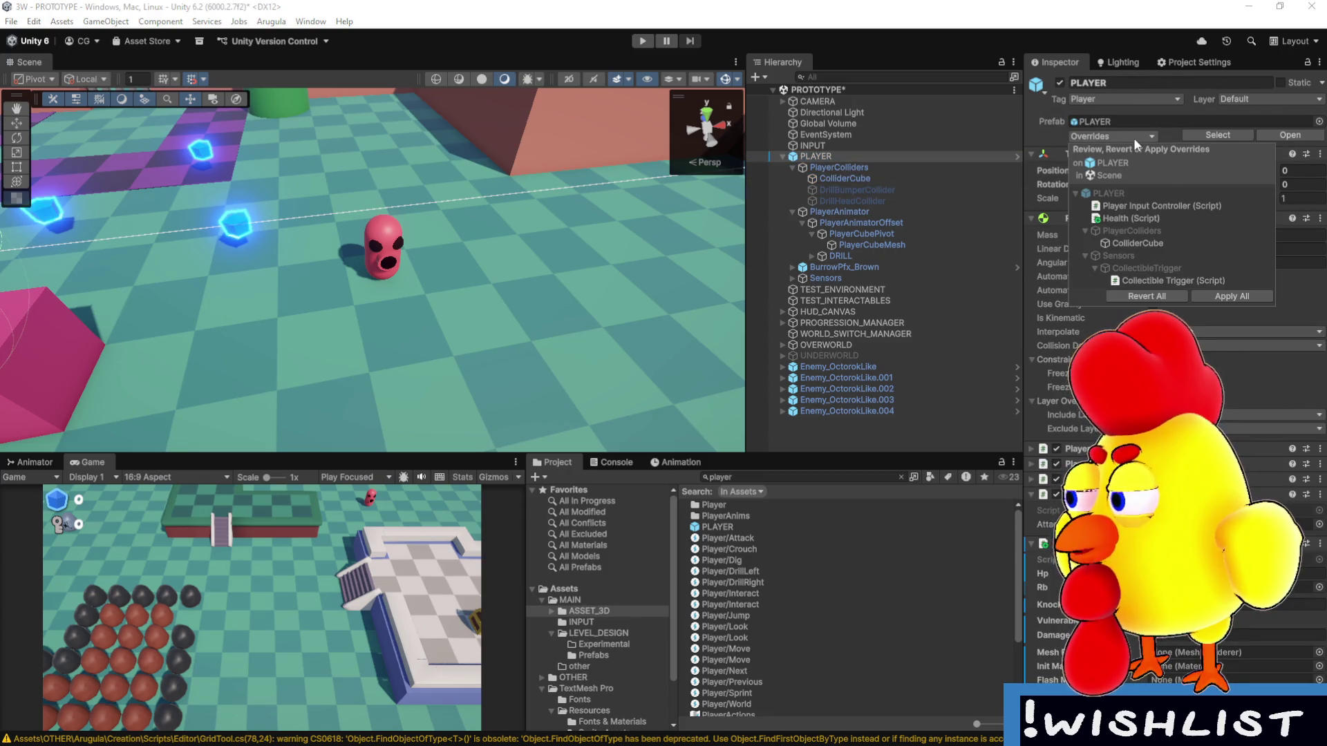
{"action": "left_click", "coordinate": [1229, 297]}
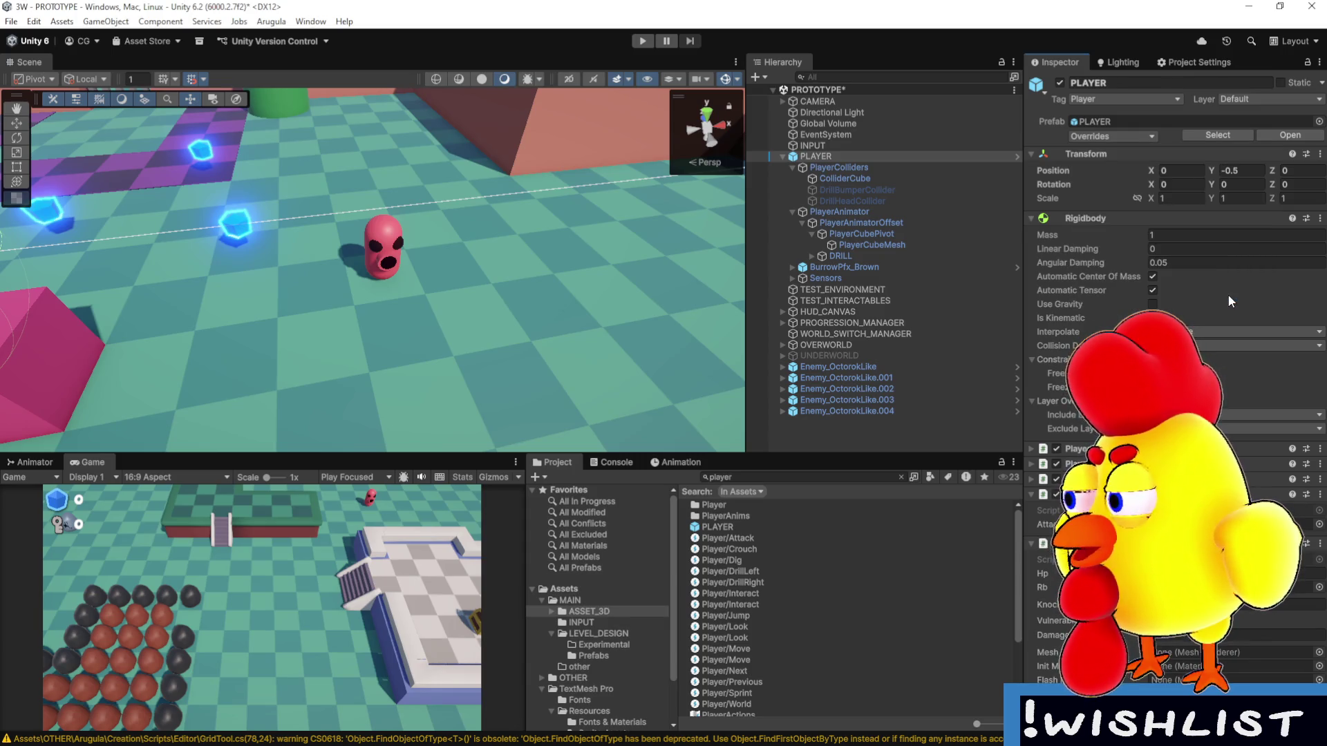
In the PLAYER prefab, set PlayerCubeMesh as the Health script's Mesh Renderer.
{"action": "double_click", "coordinate": [1189, 119]}
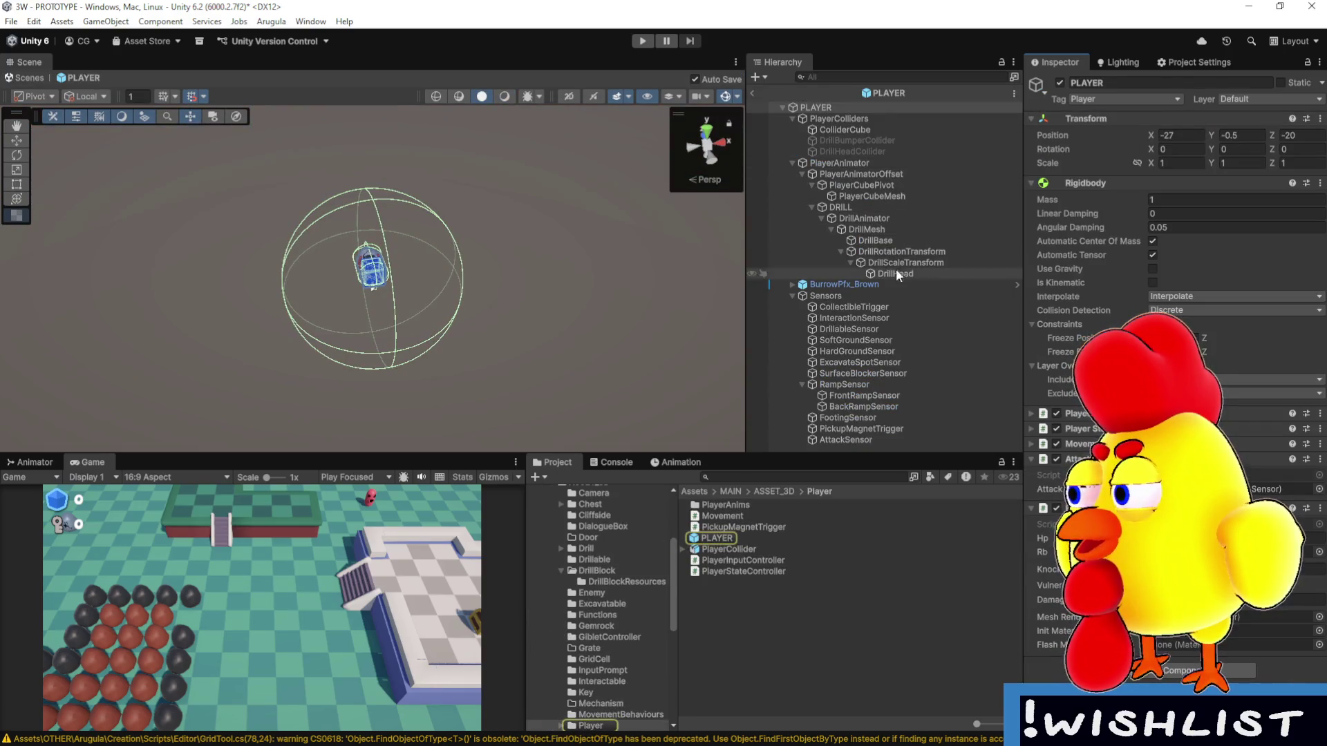
{"action": "left_click", "coordinate": [881, 130]}
{"action": "left_click", "coordinate": [877, 107]}
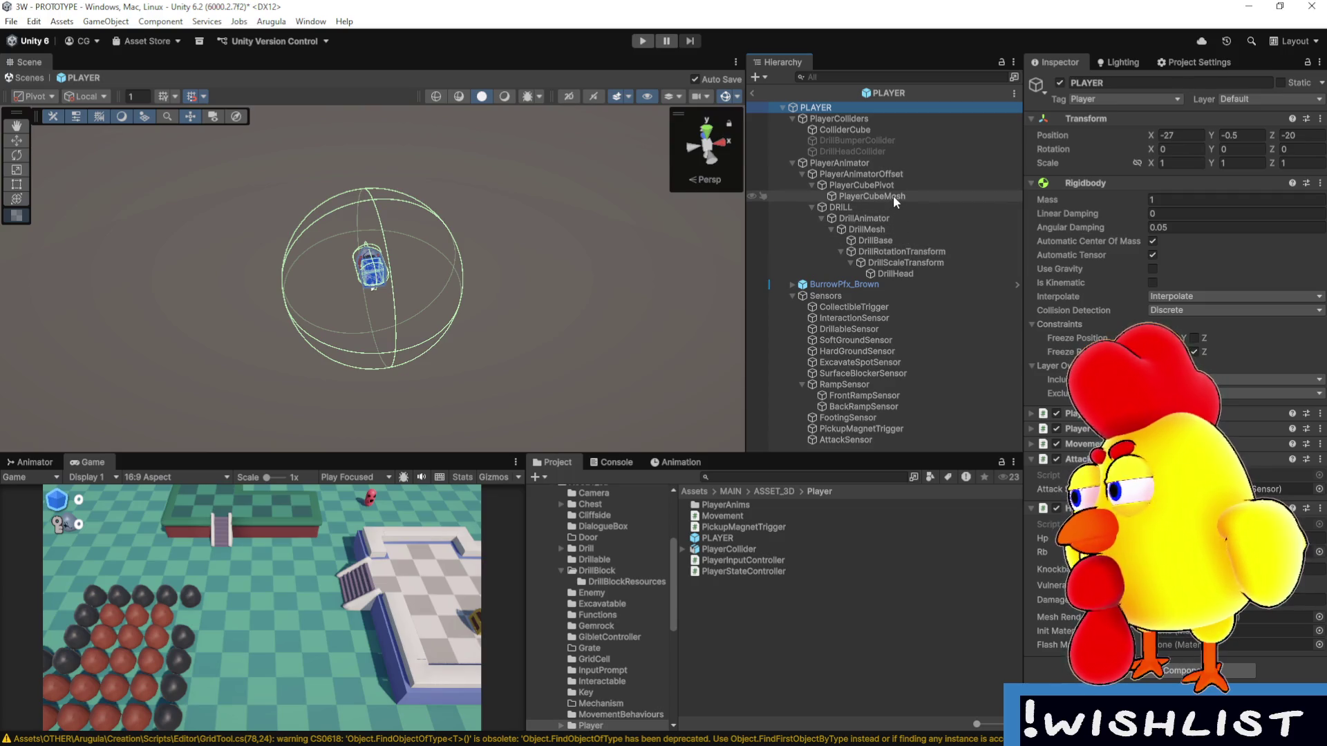
{"action": "mouse_move", "coordinate": [893, 195]}
{"action": "left_mouse_down"}
{"action": "mouse_move", "coordinate": [1175, 588]}
{"action": "mouse_move", "coordinate": [1238, 617]}
{"action": "left_mouse_up"}
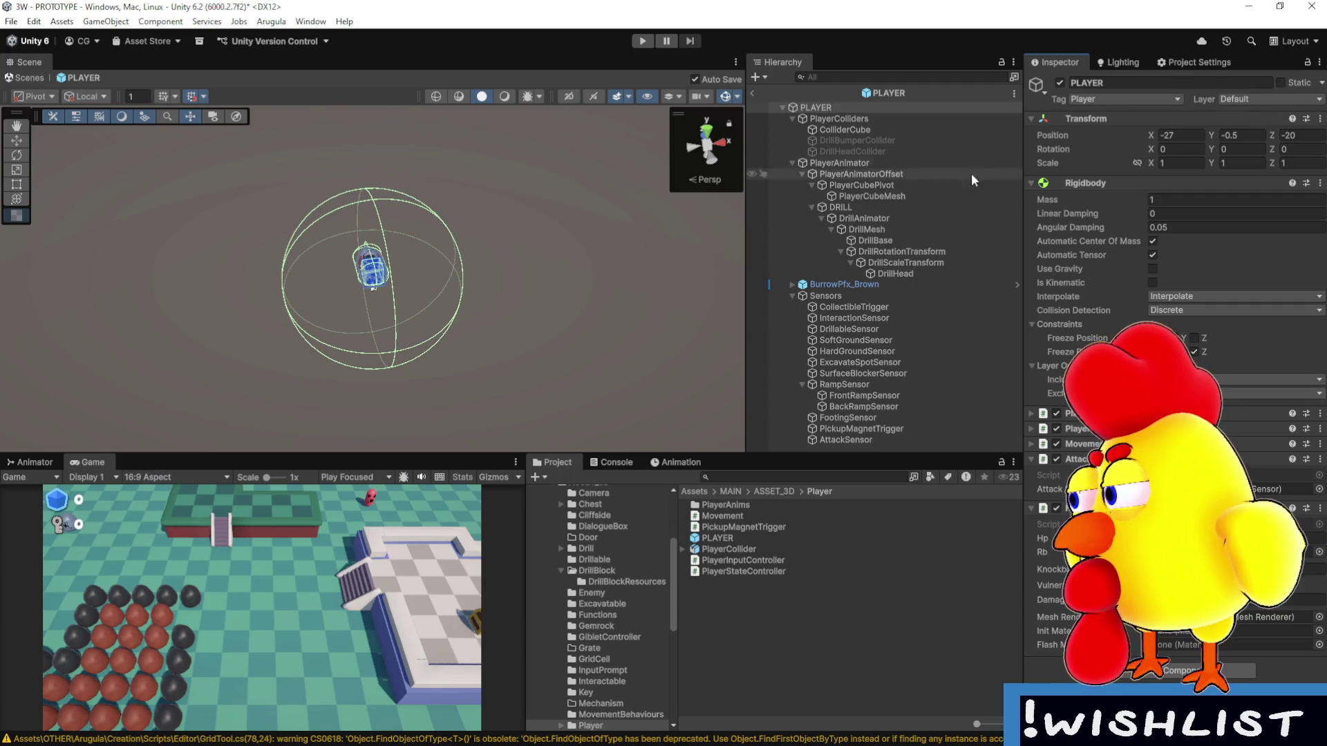
Locate PlayerCubeMesh's Blue material in the Prototype/TestMaterials folder.
{"action": "left_click", "coordinate": [908, 195]}
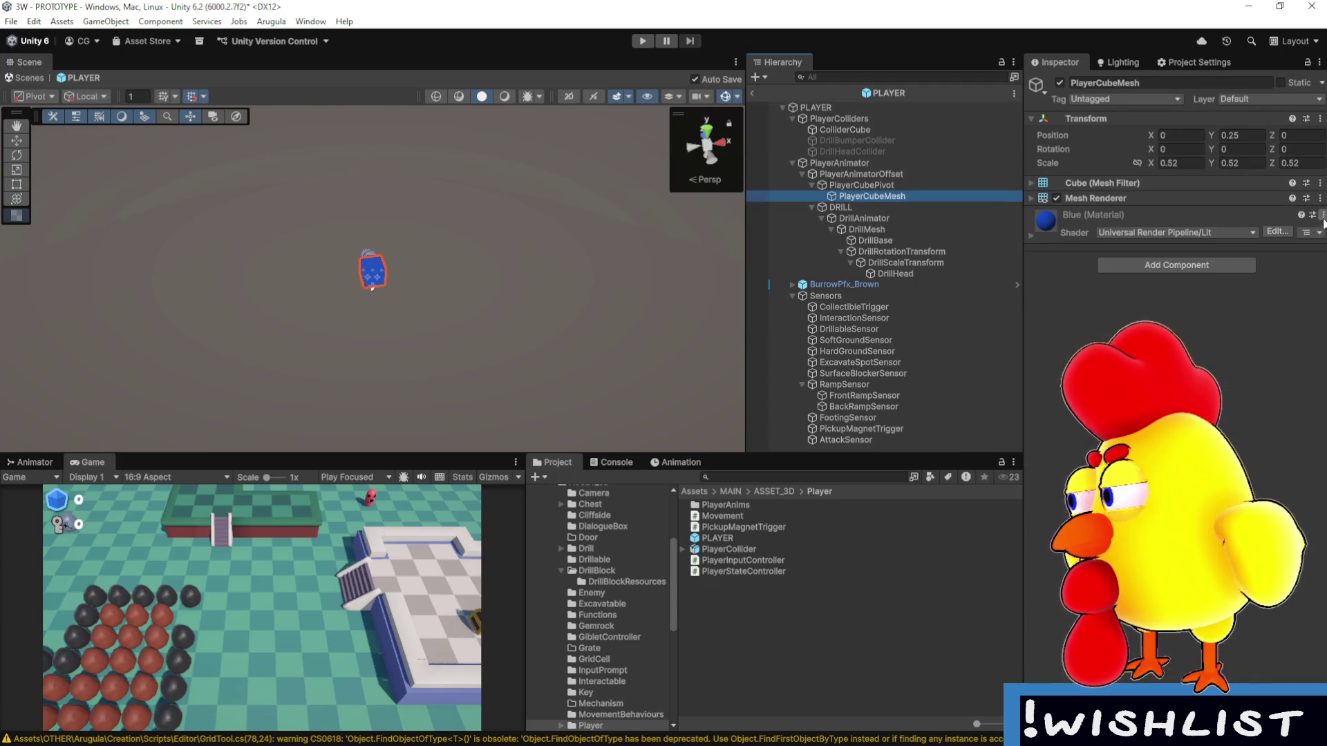
{"action": "right_click", "coordinate": [1162, 218]}
{"action": "left_click", "coordinate": [1268, 281]}
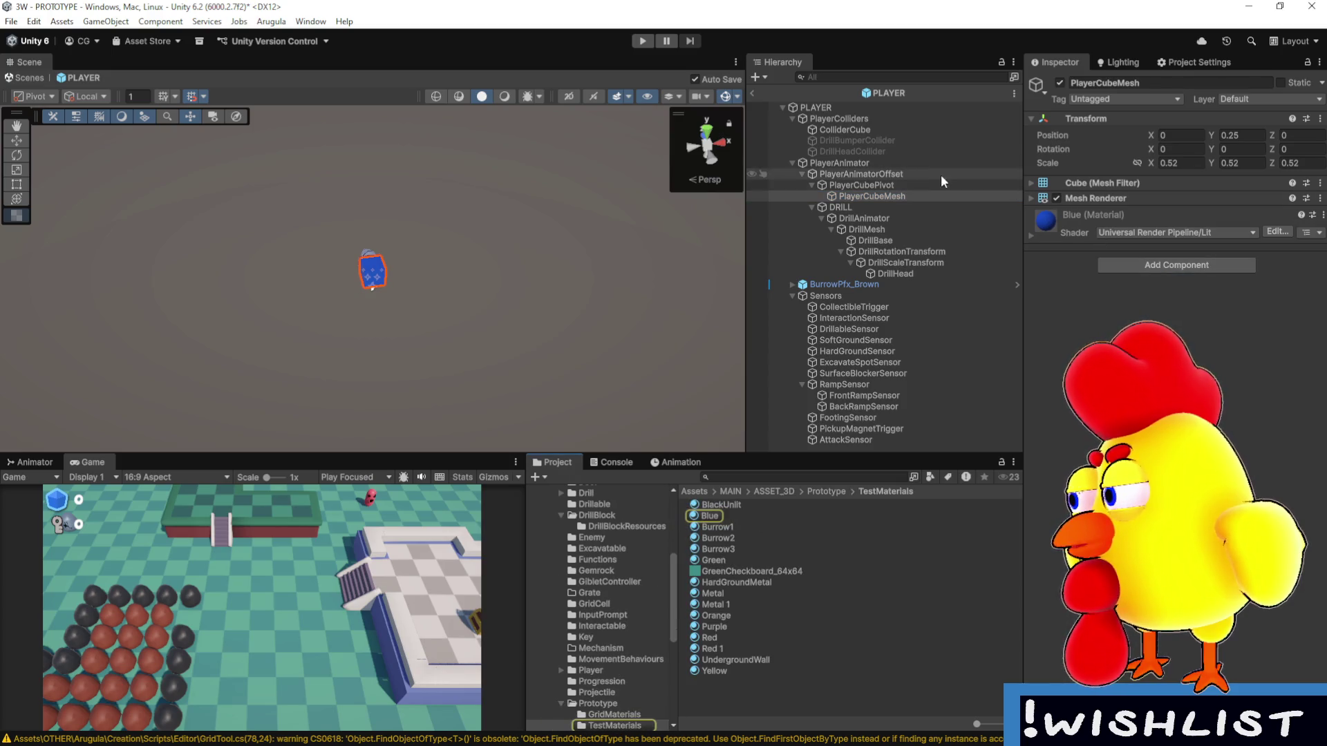
{"action": "left_click", "coordinate": [887, 108]}
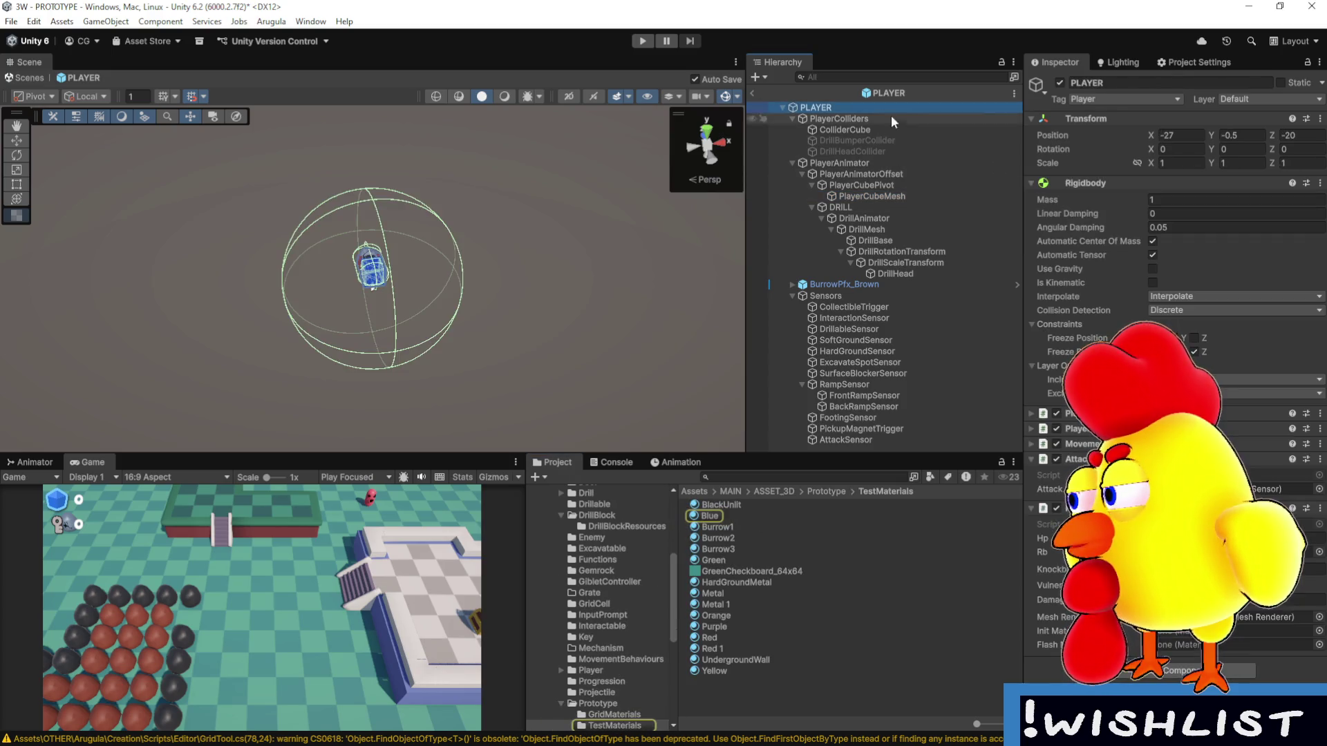
{"action": "left_click", "coordinate": [723, 516]}
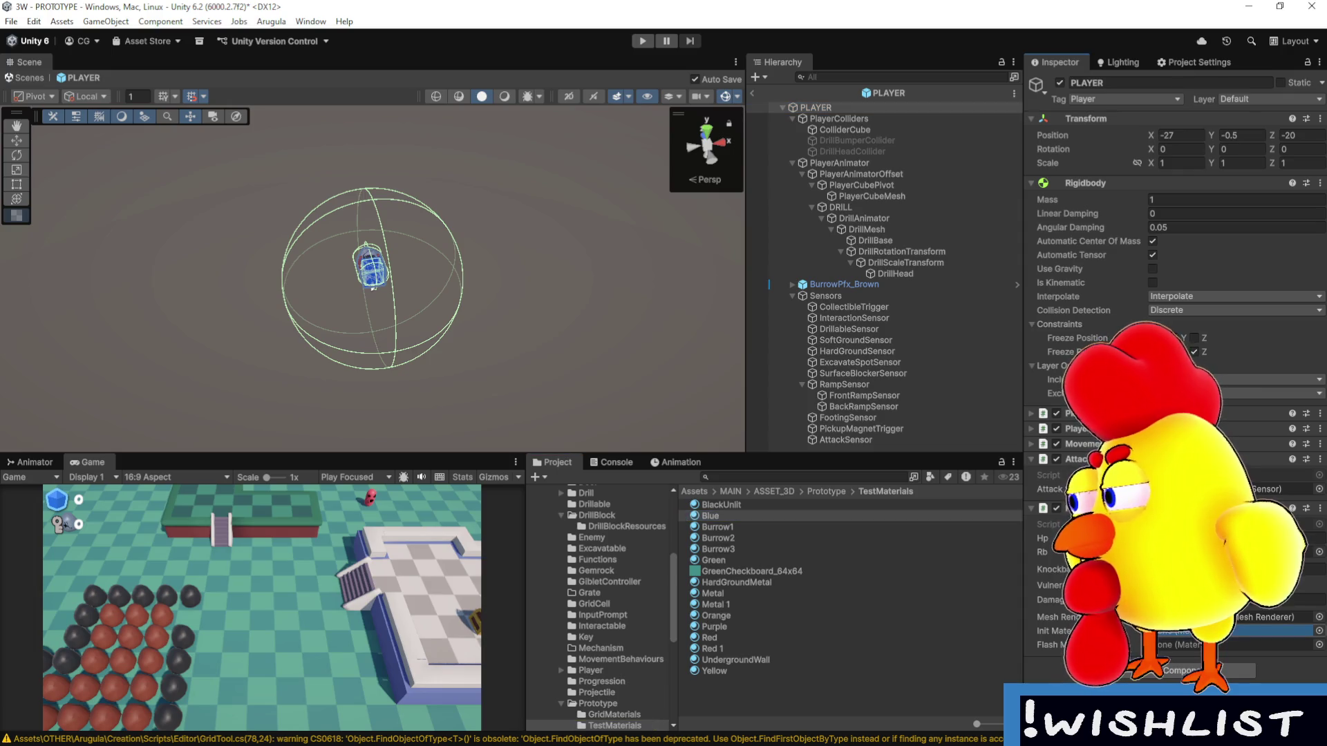
{"action": "left_click", "coordinate": [786, 480]}
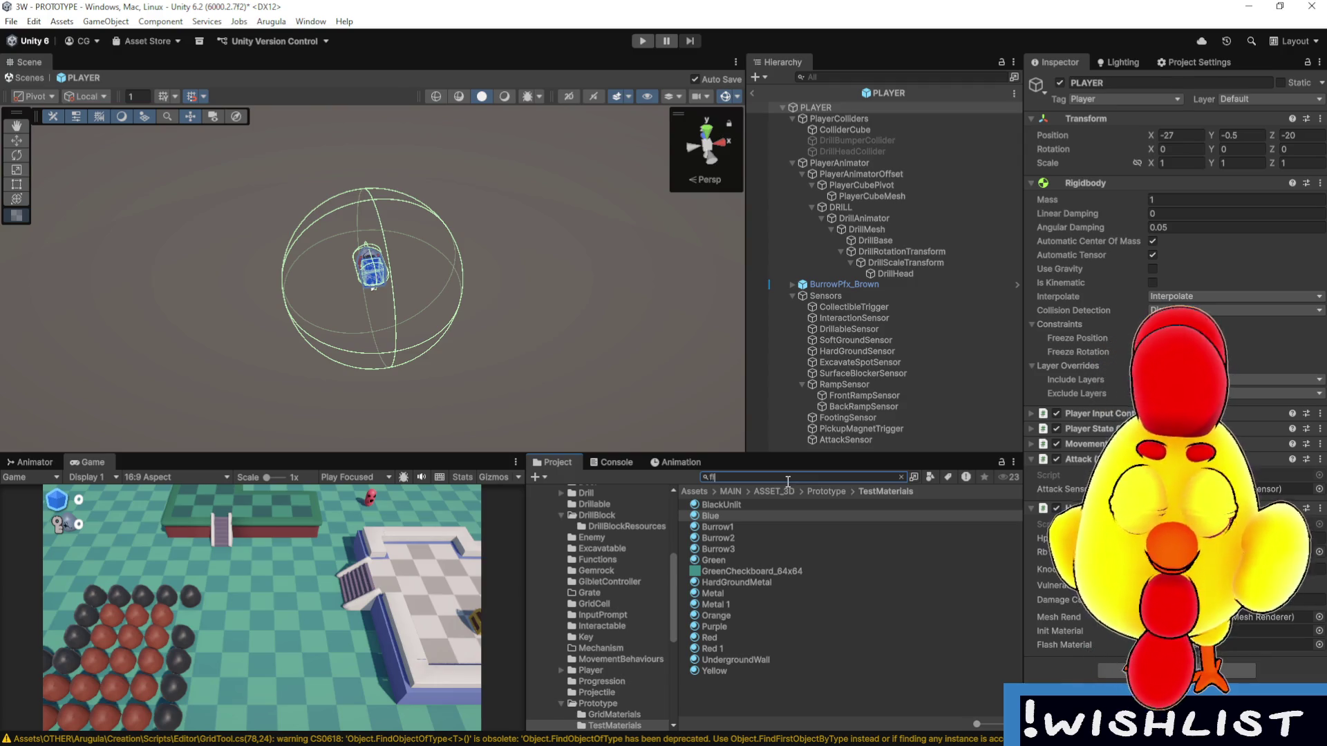
Find the FlashMaterial asset by searching 'flash' and open the Player folder containing it.
{"action": "type", "text": "flash"}
{"action": "left_click", "coordinate": [744, 517]}
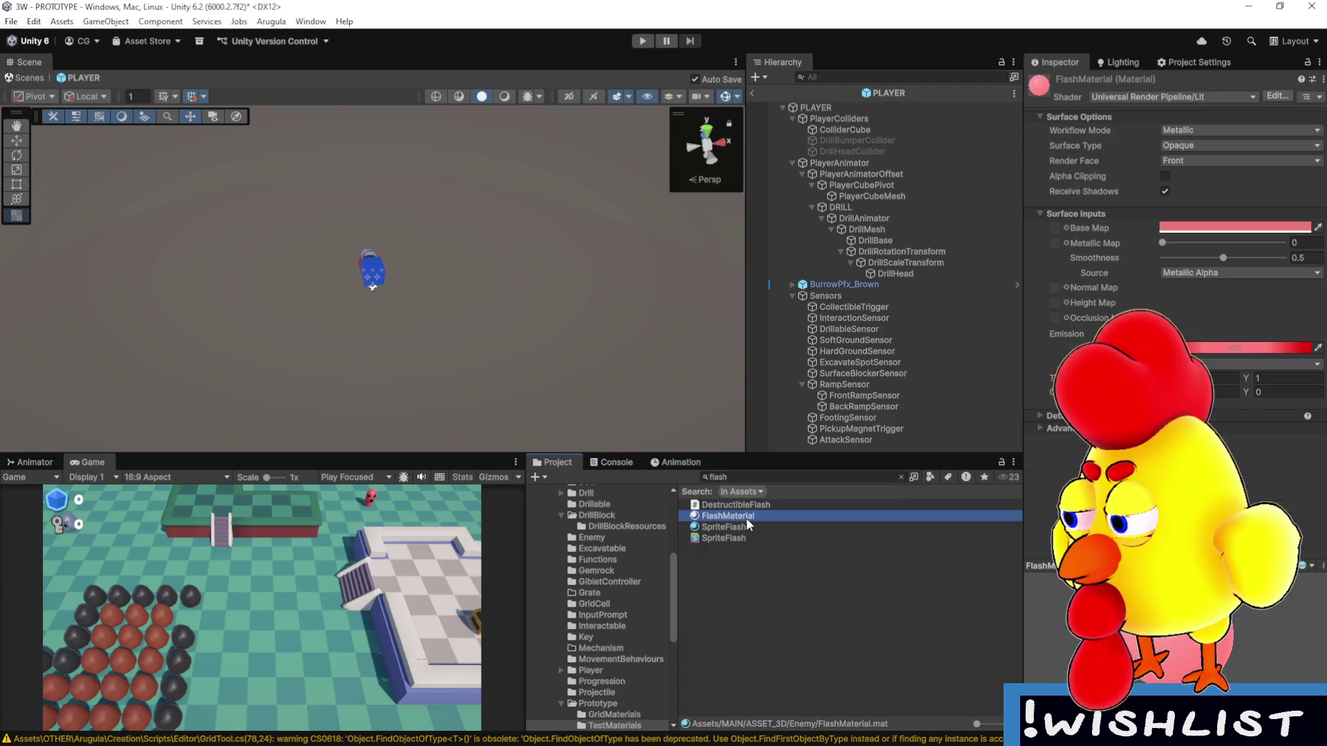
{"action": "left_click", "coordinate": [902, 476]}
{"action": "left_click", "coordinate": [739, 541]}
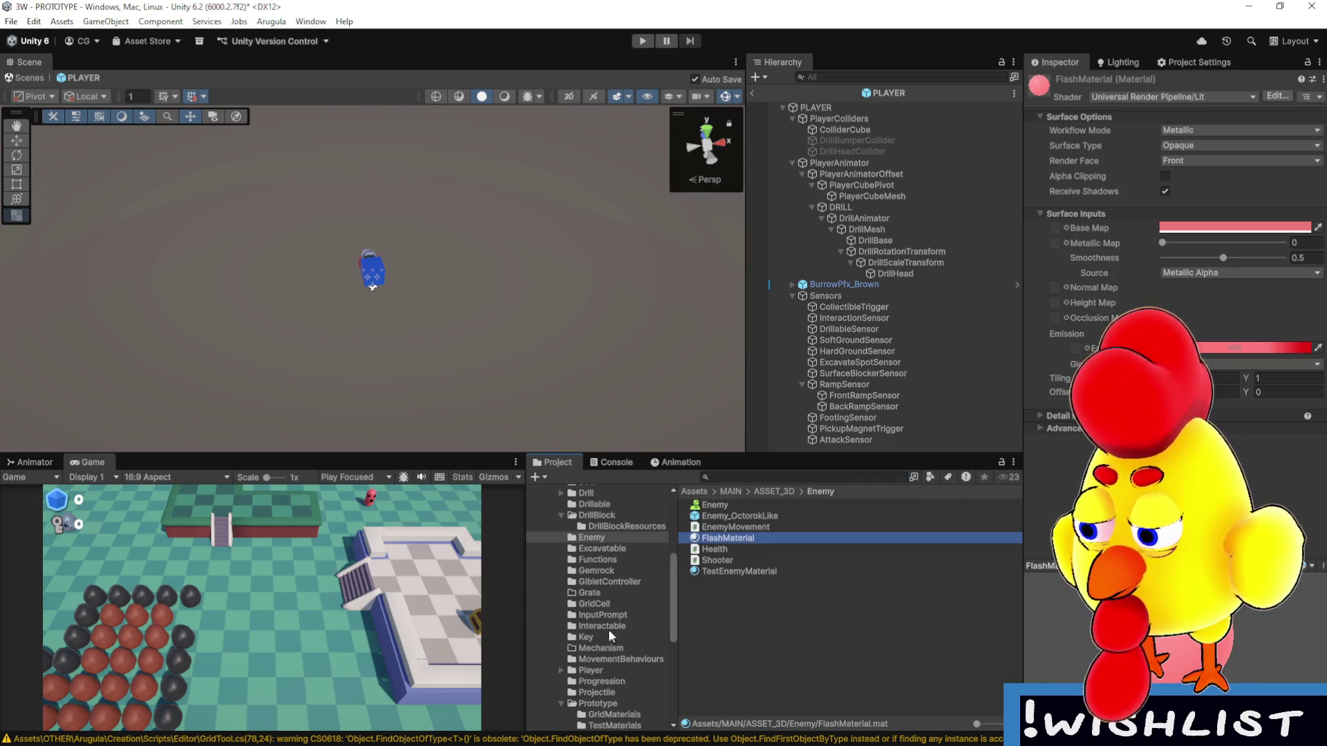
{"action": "left_click", "coordinate": [610, 669]}
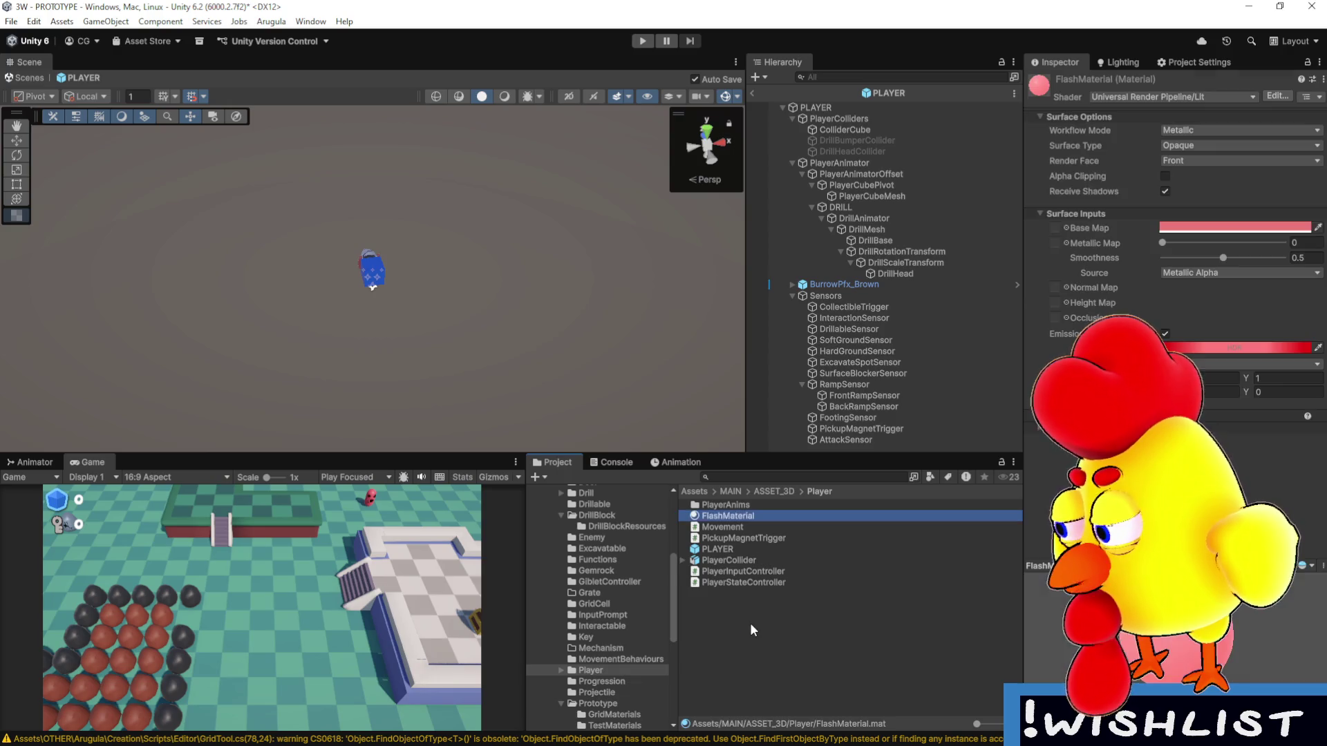
Rename the Player folder's FlashMaterial to FlashMatPlayer.
{"action": "left_click", "coordinate": [760, 516]}
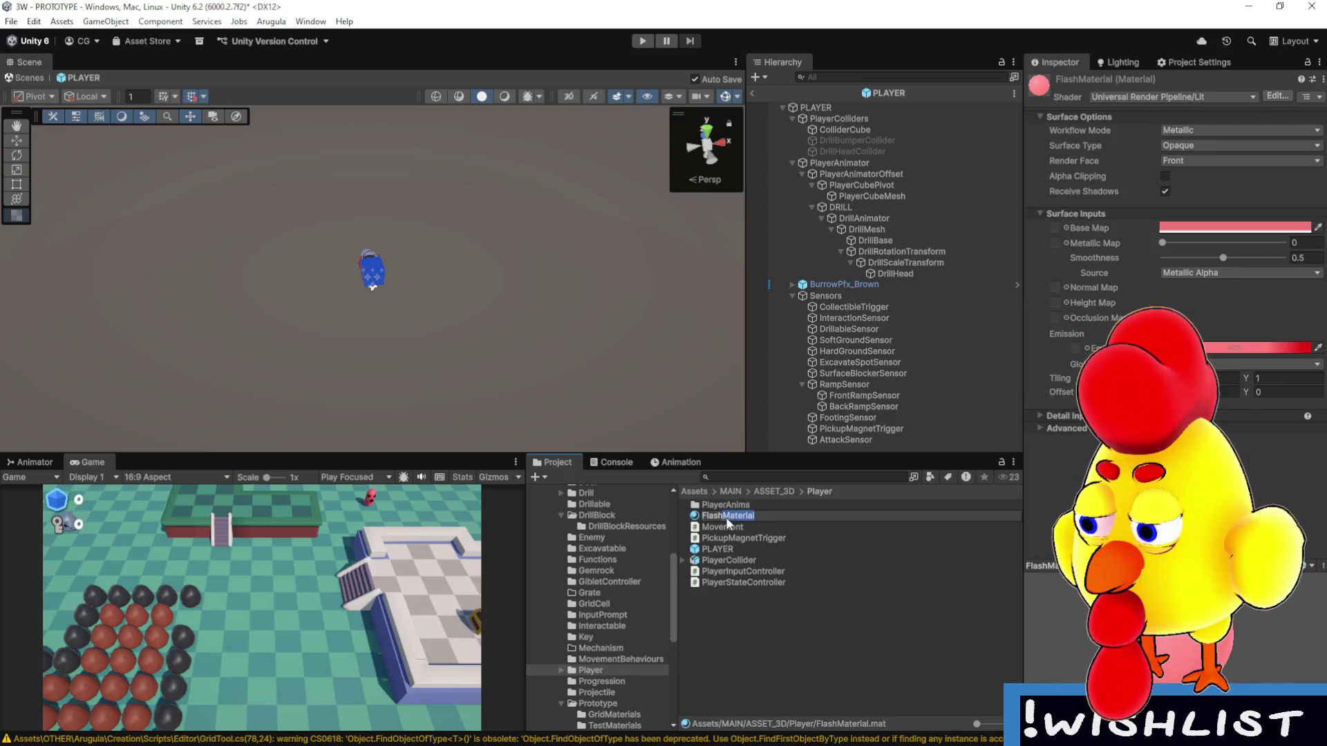
{"action": "key", "text": "End"}
{"action": "type", "text": "Player"}
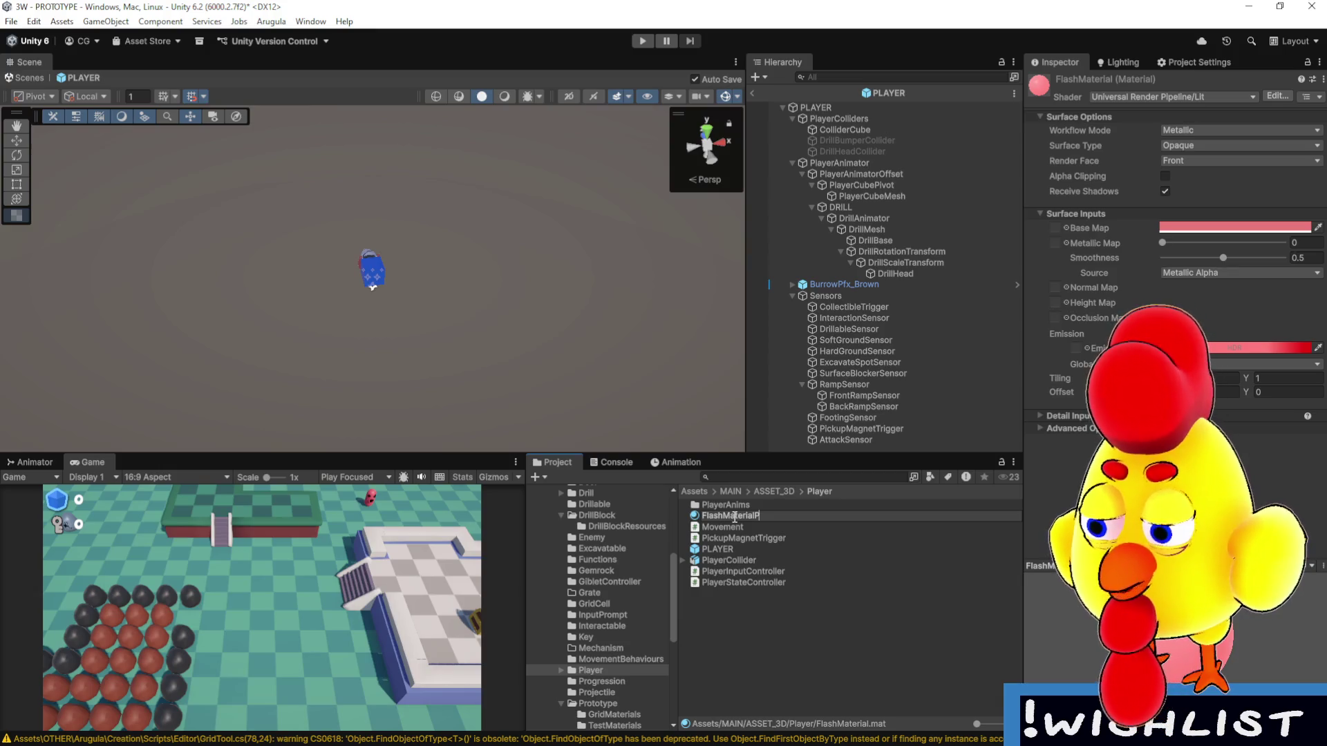
{"action": "key", "text": "Left"}
{"action": "key", "text": "Left"}
{"action": "key", "text": "Left"}
{"action": "key", "text": "BackSpace"}
{"action": "key", "text": "BackSpace"}
{"action": "key", "text": "BackSpace"}
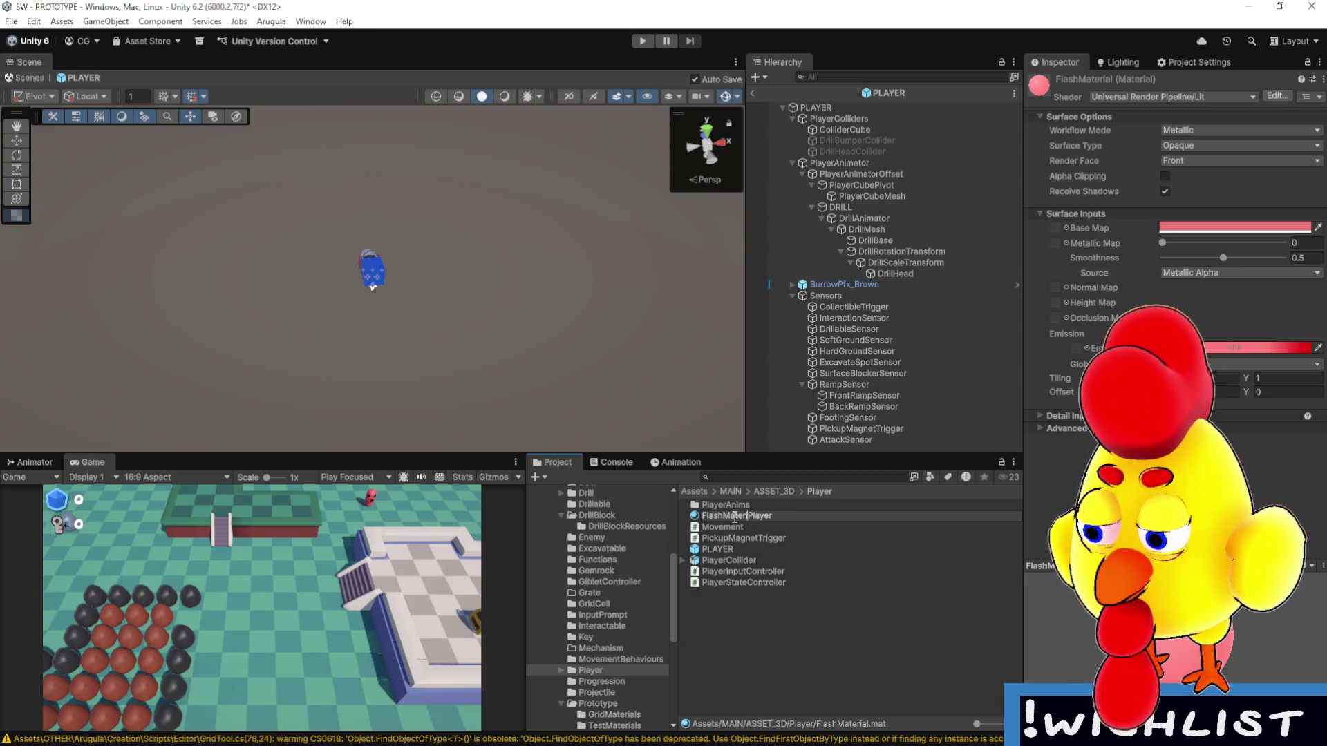
{"action": "key", "text": "Return"}
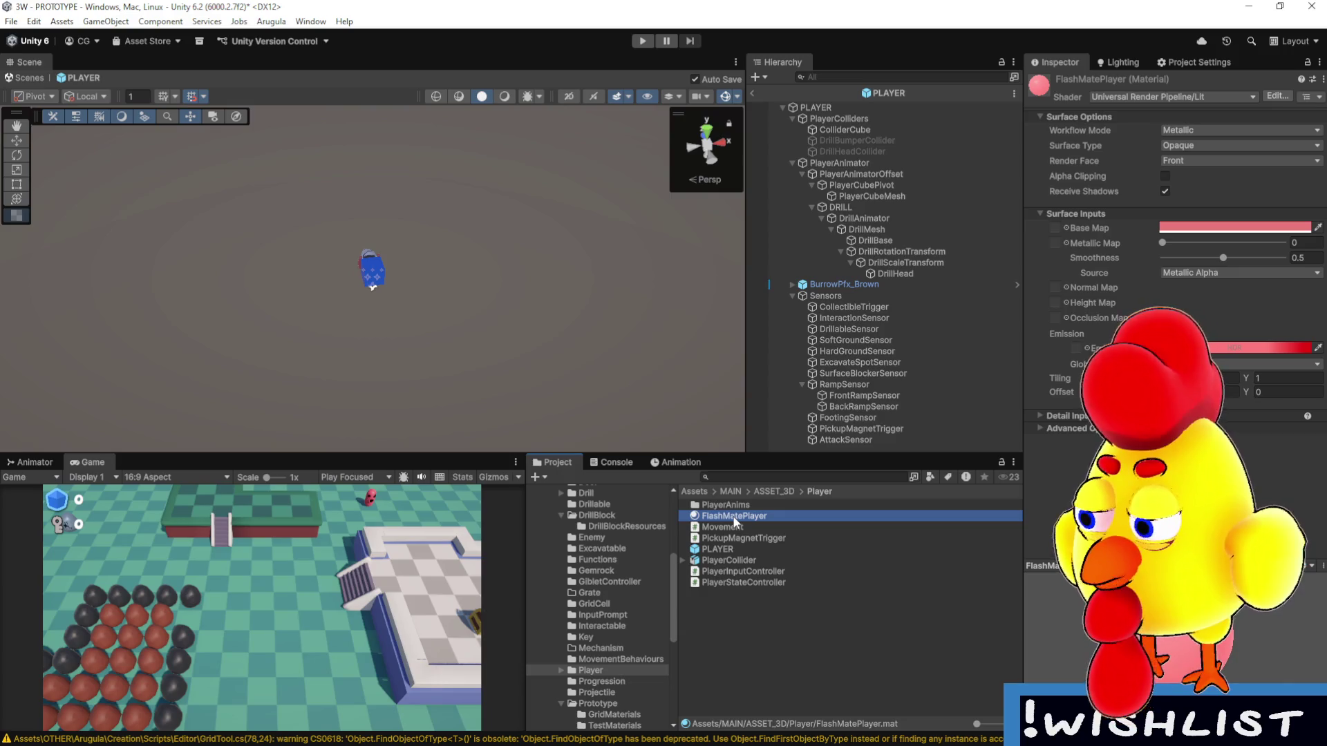
{"action": "left_click", "coordinate": [751, 516]}
{"action": "key", "text": "BackSpace"}
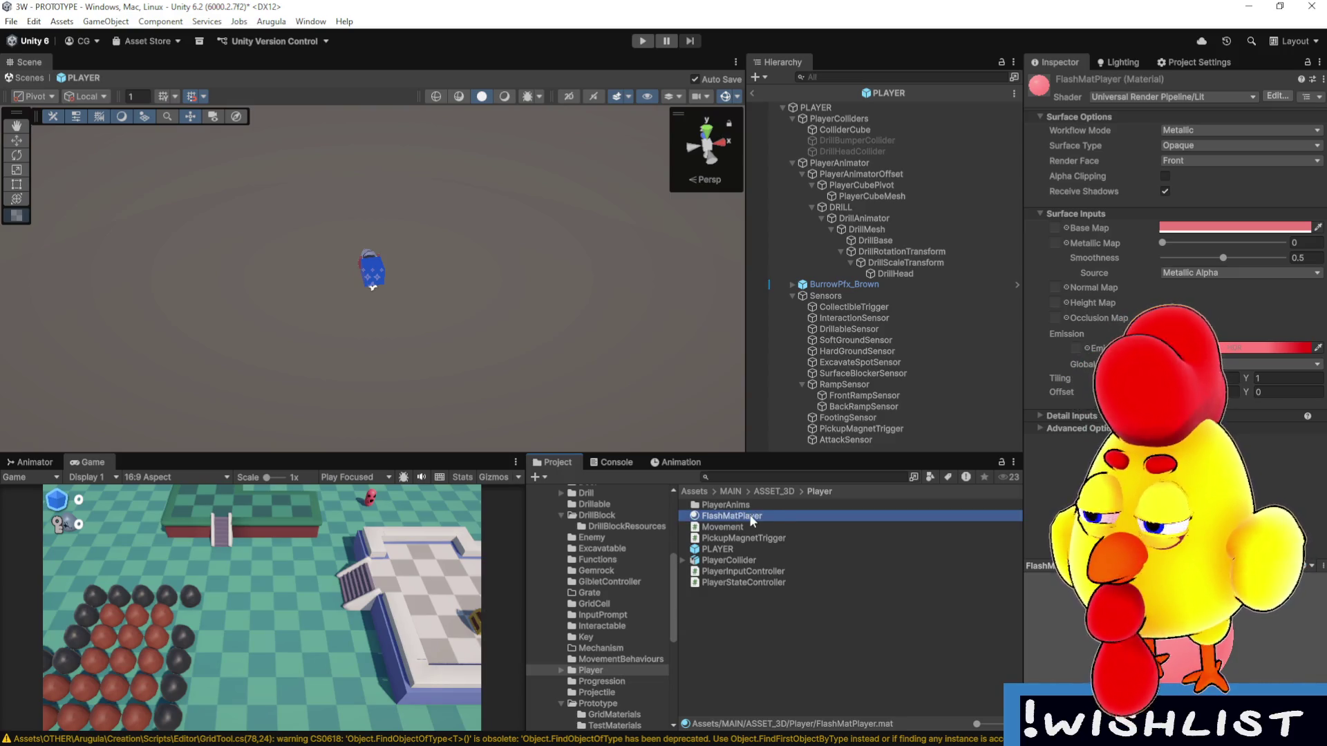
{"action": "left_click", "coordinate": [743, 653]}
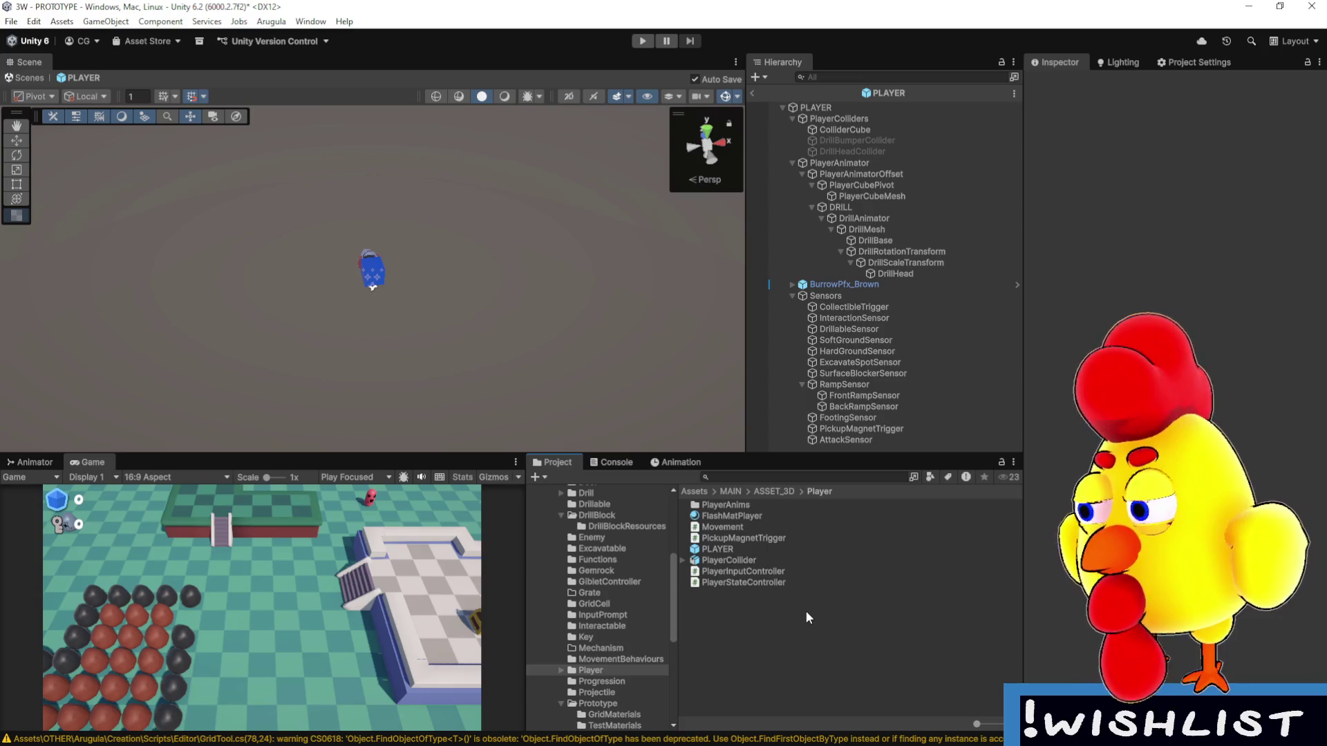
Tint FlashMatPlayer's base colour and emission yellow, brightening the emission.
{"action": "left_click", "coordinate": [760, 517]}
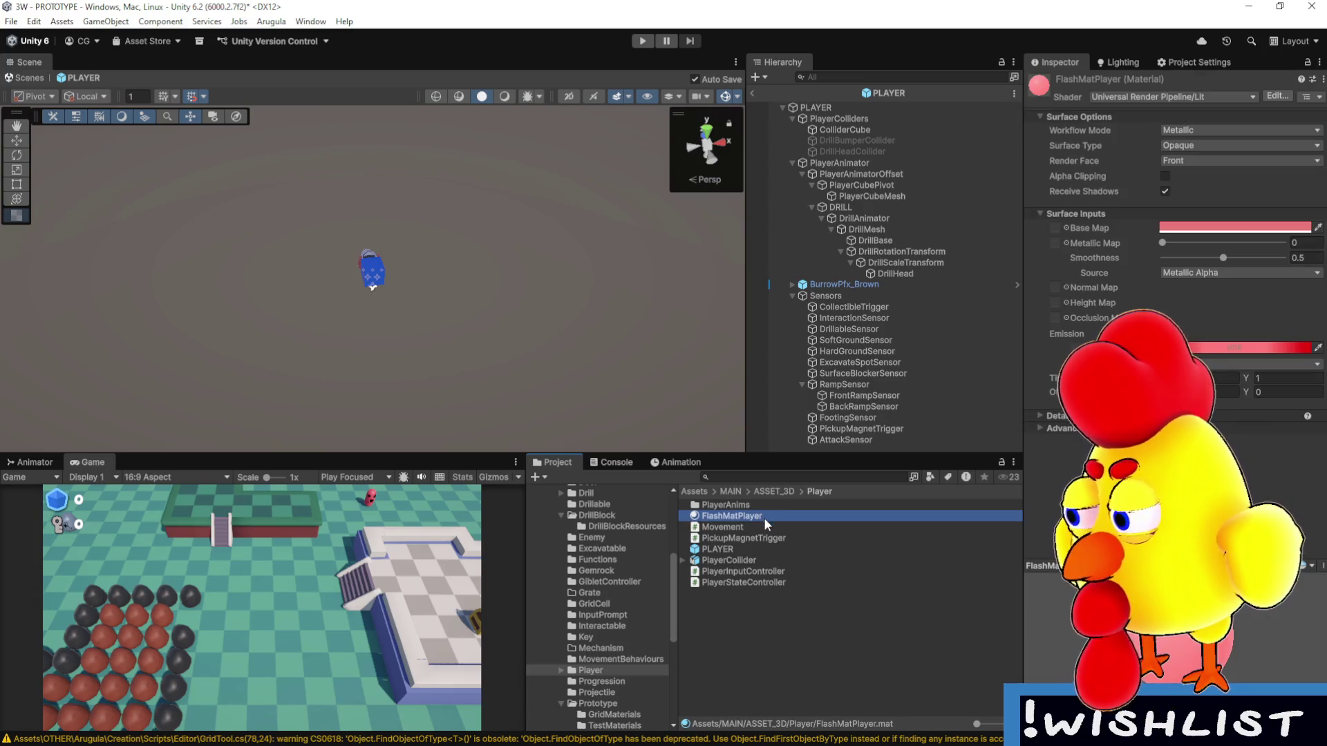
{"action": "left_click", "coordinate": [1215, 227]}
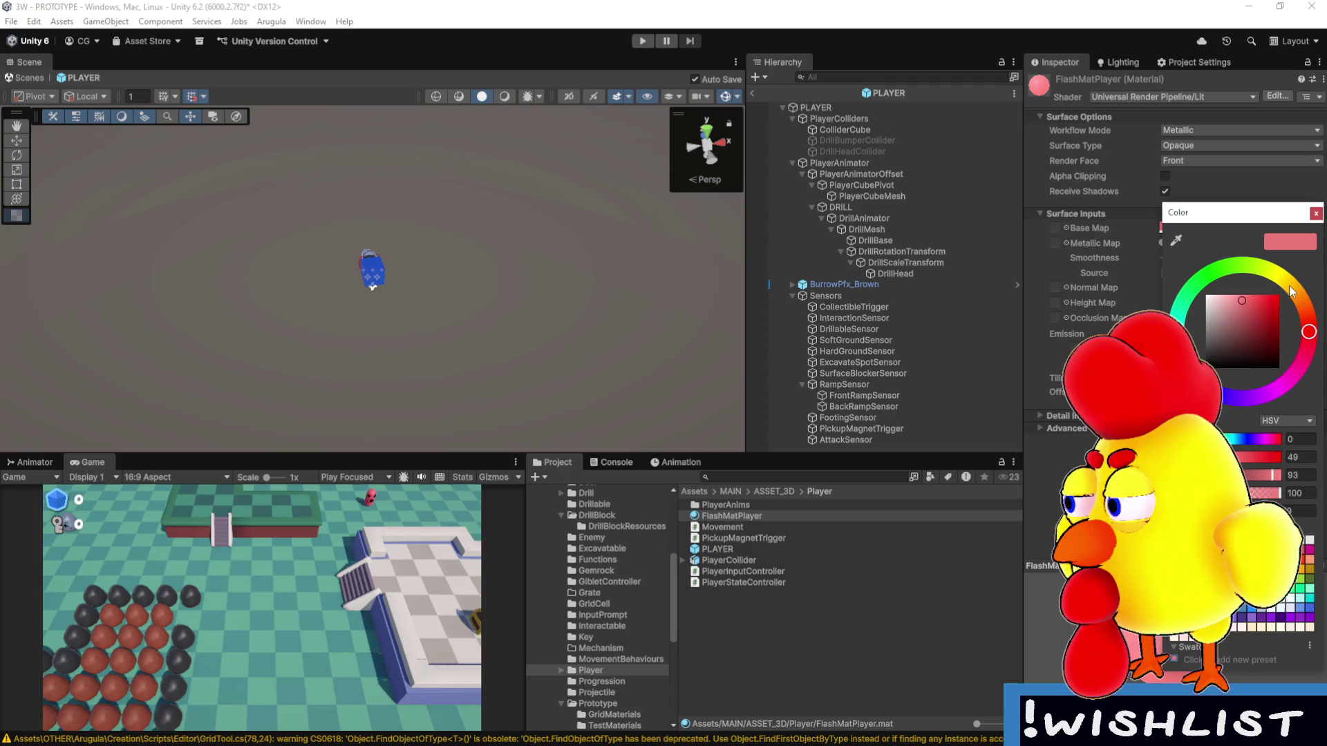
{"action": "left_click", "coordinate": [1289, 286]}
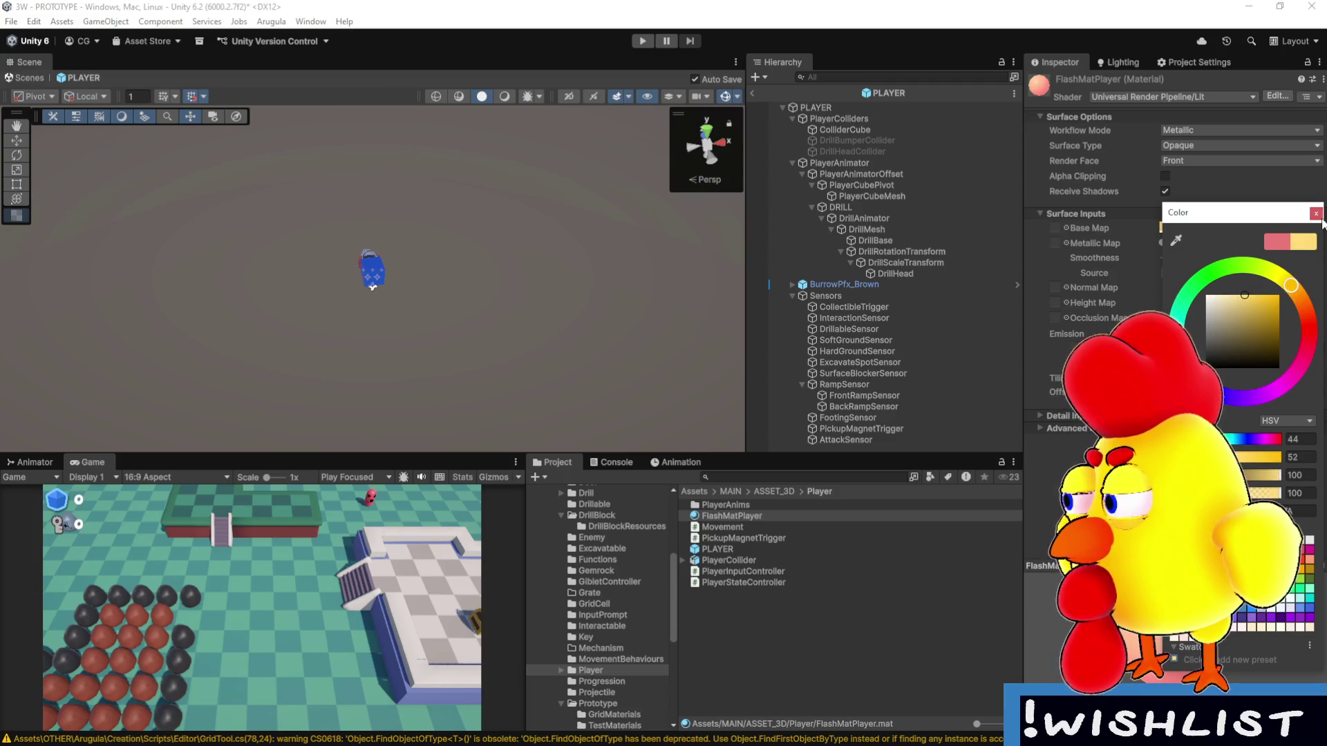
{"action": "left_click", "coordinate": [1258, 290]}
{"action": "left_click", "coordinate": [1261, 349]}
{"action": "left_click", "coordinate": [1296, 333]}
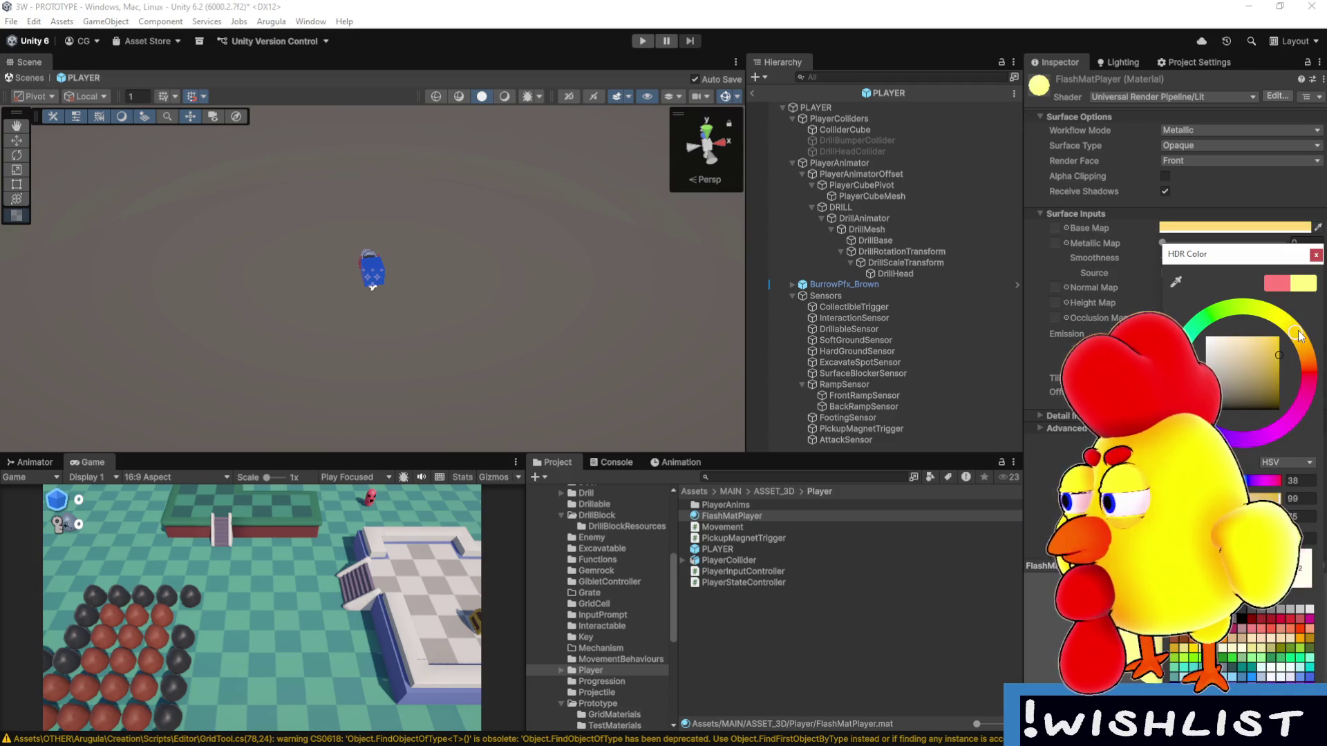
{"action": "left_click", "coordinate": [1268, 354]}
{"action": "left_click", "coordinate": [1321, 281]}
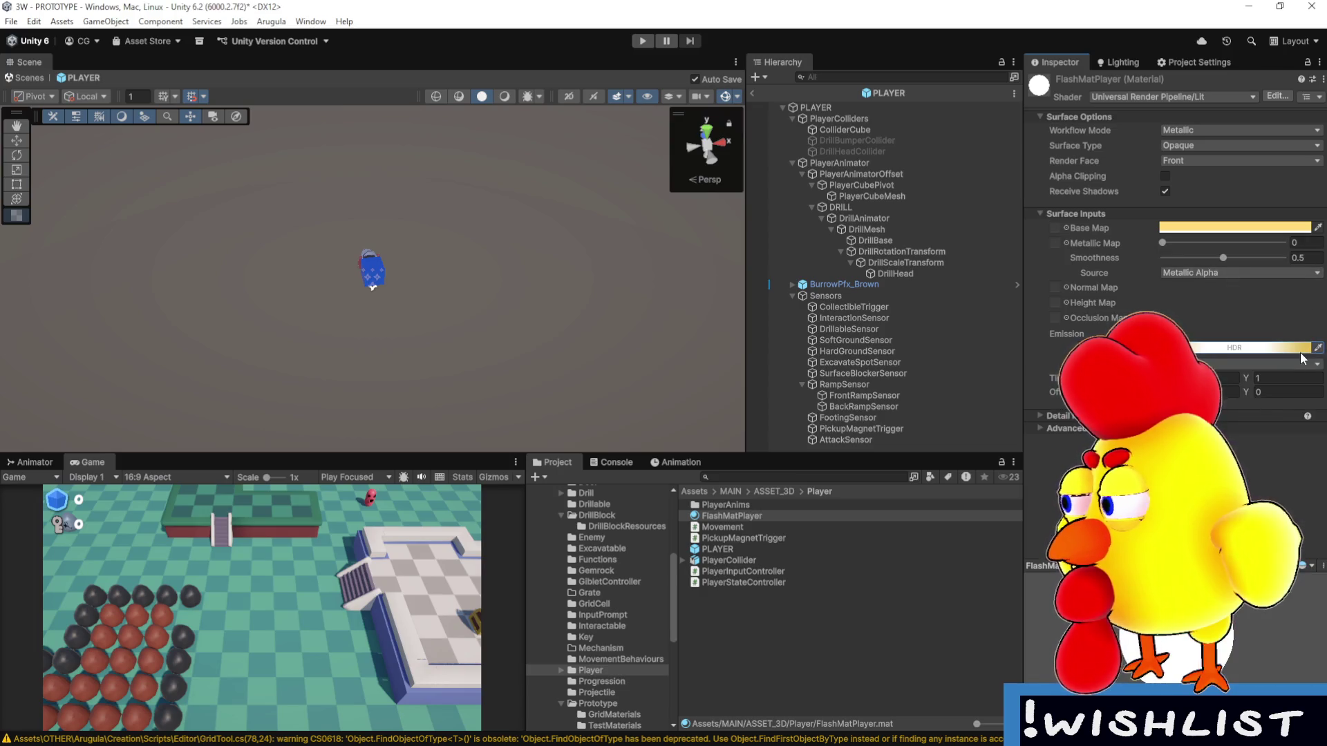
Change FlashMatPlayer's emission and base colours from yellow to cyan.
{"action": "left_click", "coordinate": [1296, 352]}
{"action": "left_click", "coordinate": [1182, 328]}
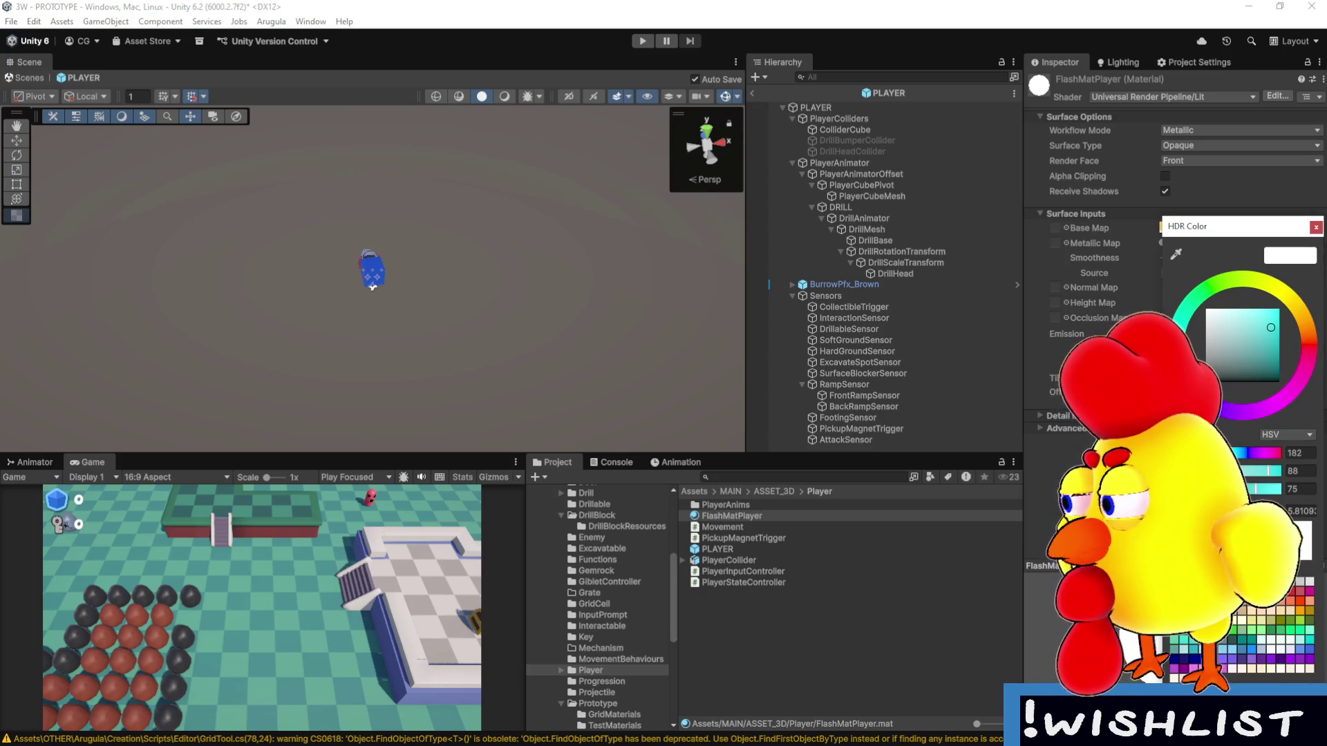
{"action": "left_click", "coordinate": [1315, 227]}
{"action": "left_click", "coordinate": [1241, 228]}
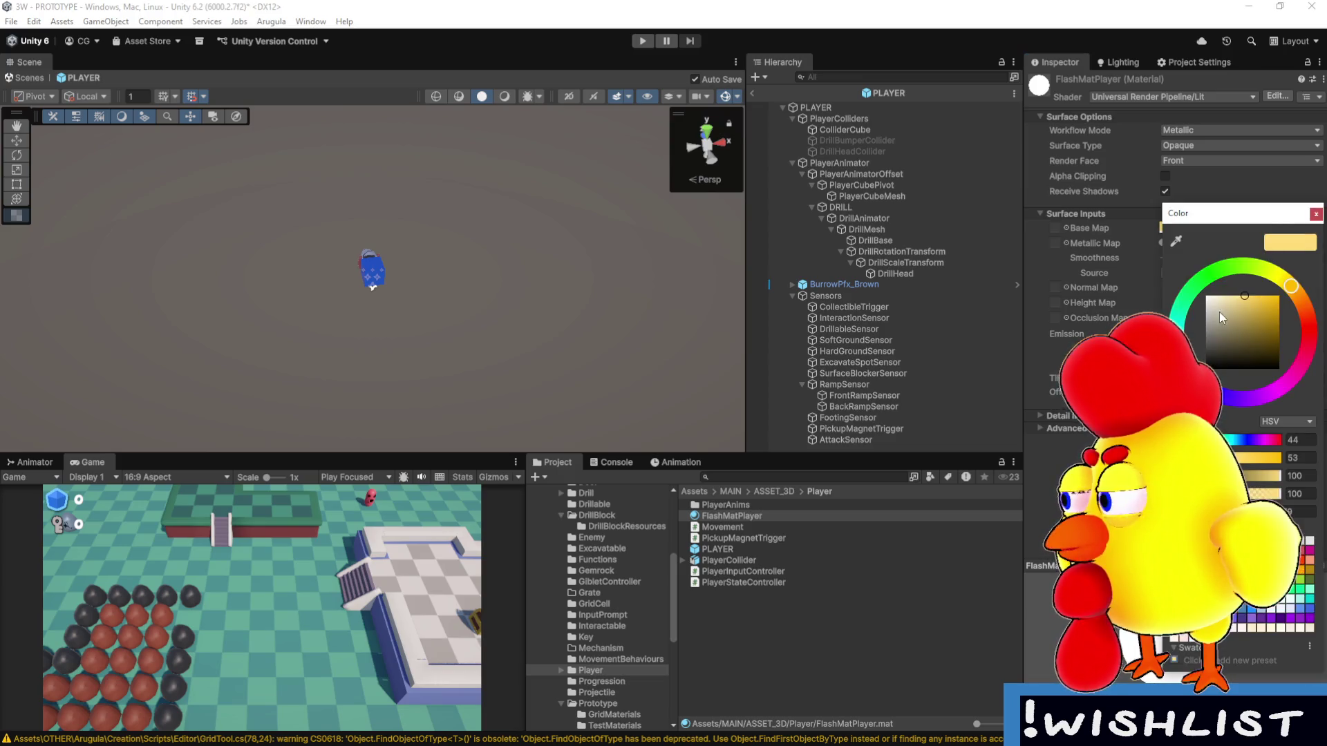
{"action": "left_click", "coordinate": [1315, 213]}
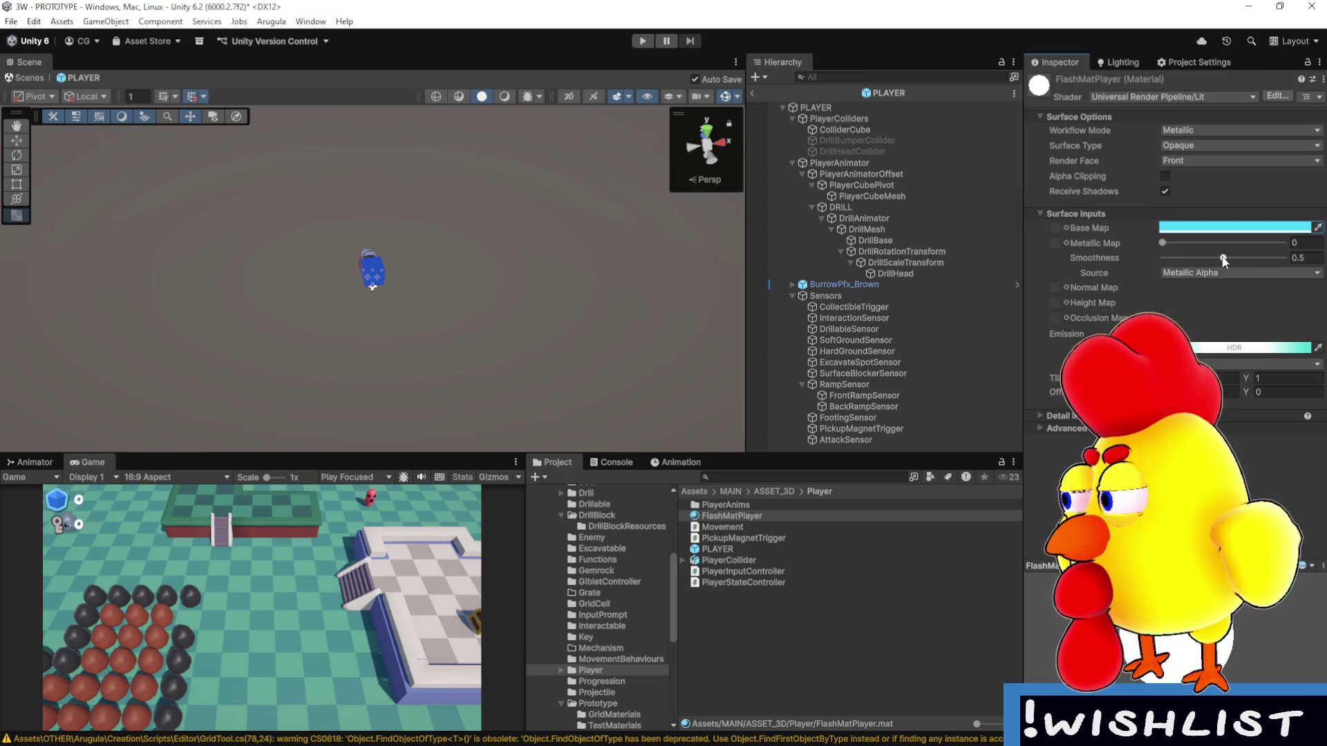
{"action": "left_click", "coordinate": [1252, 348]}
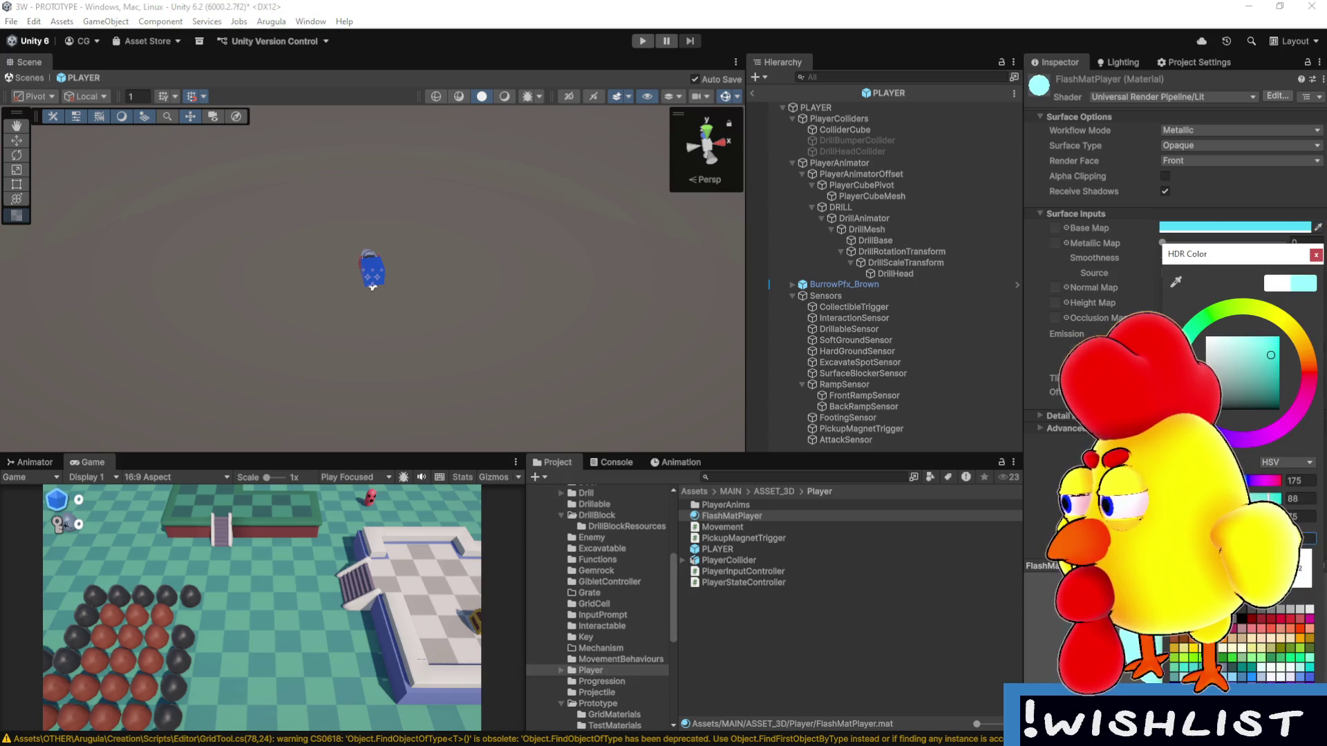
{"action": "left_click", "coordinate": [1315, 255]}
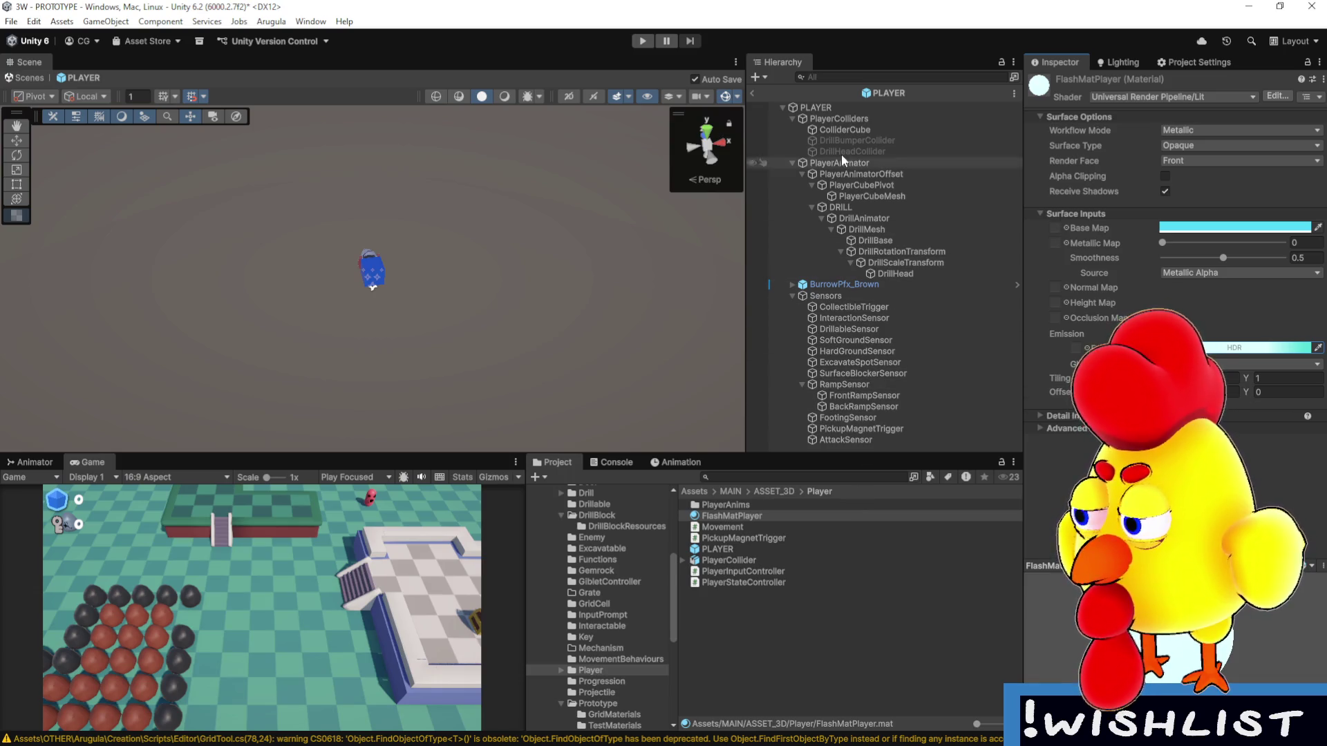
{"action": "left_click", "coordinate": [838, 108]}
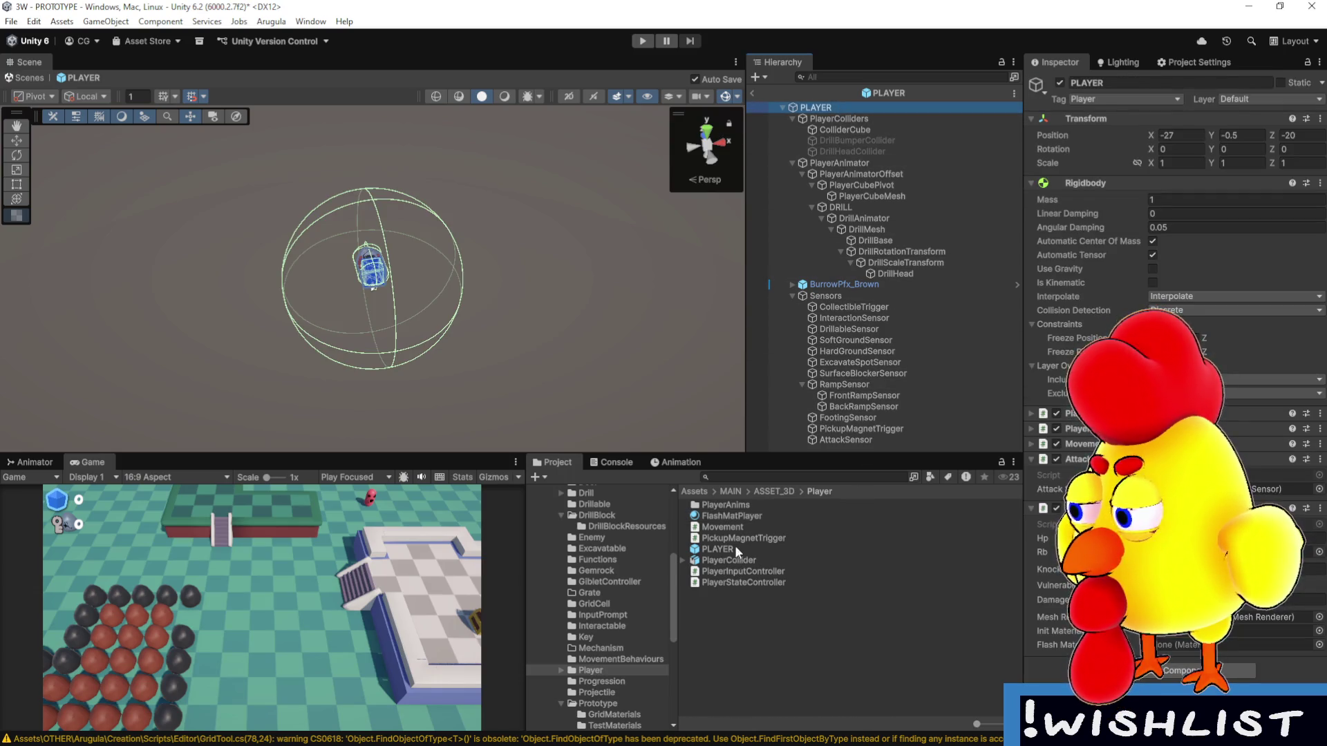
Drag FlashMatPlayer into the Flash Material field of PLAYER's Health component.
{"action": "left_click_drag", "start_coordinate": [731, 516], "coordinate": [1229, 650]}
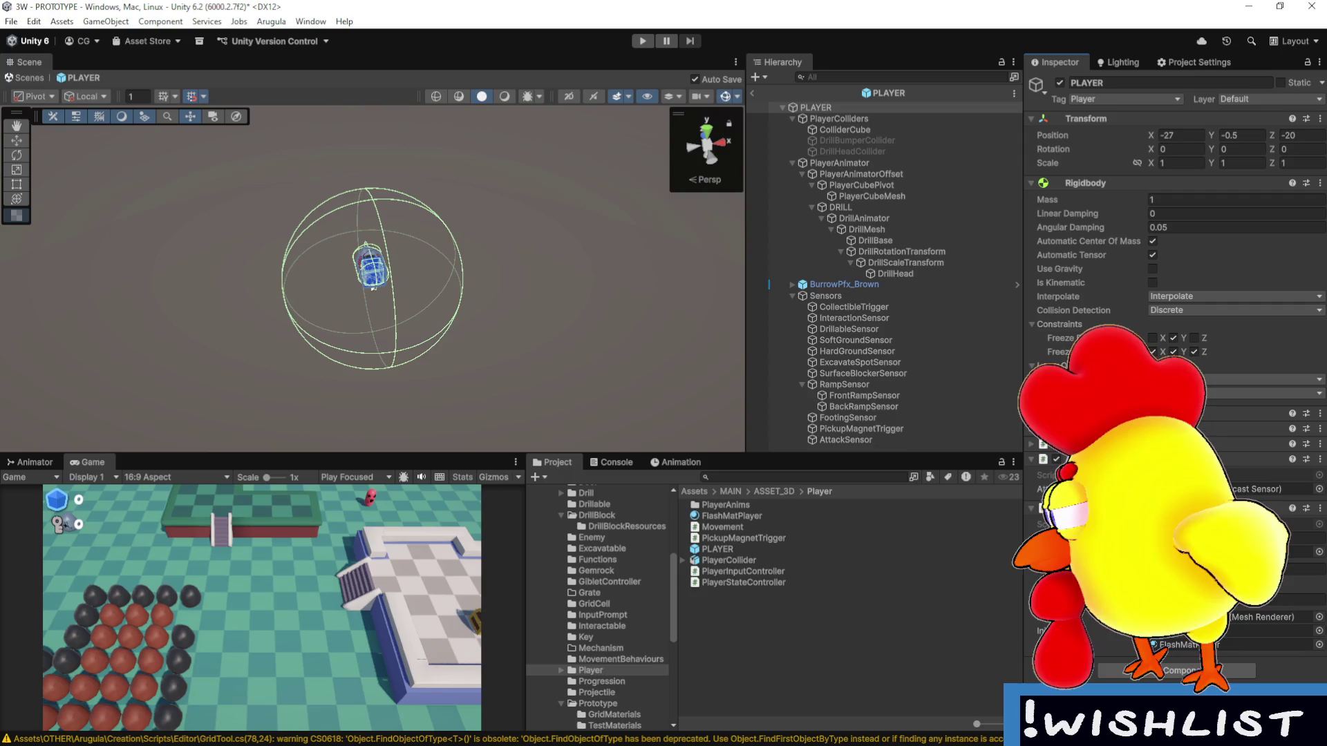
{"action": "key", "text": "alt+Tab"}
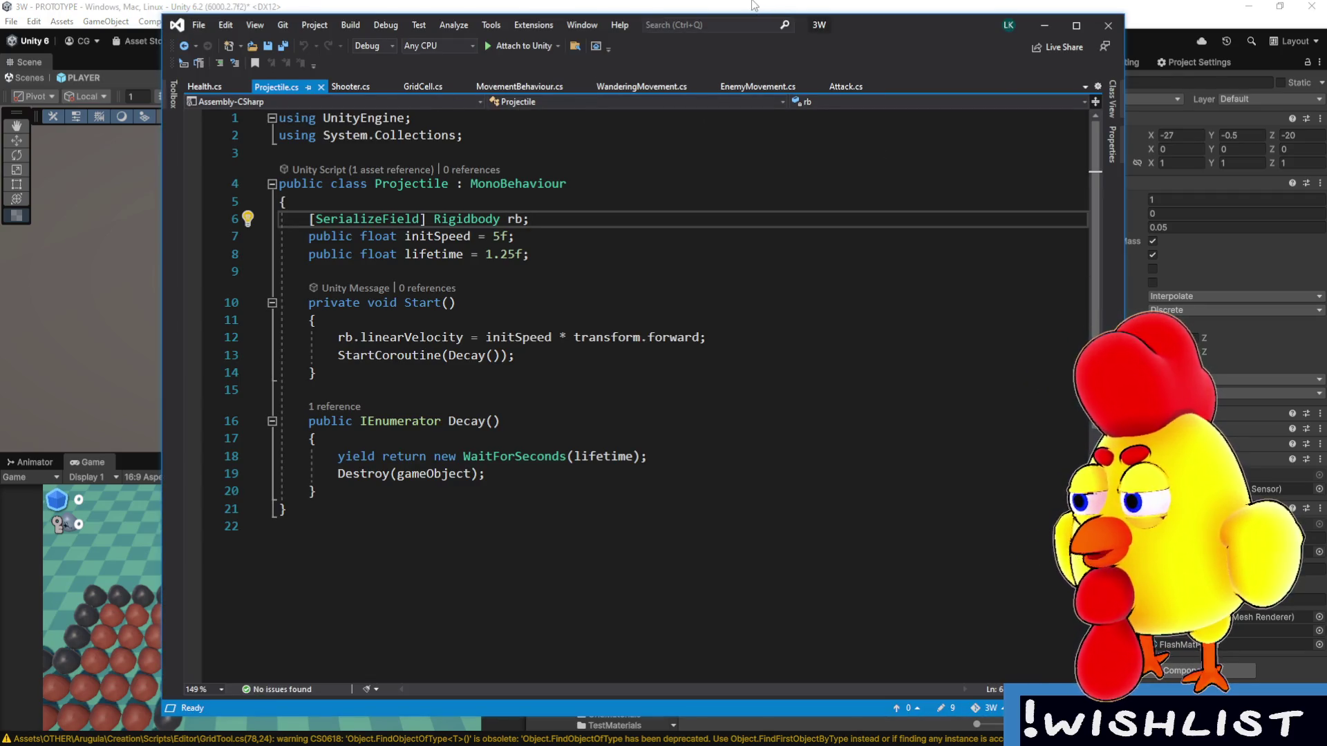
{"action": "key", "text": "alt+Tab"}
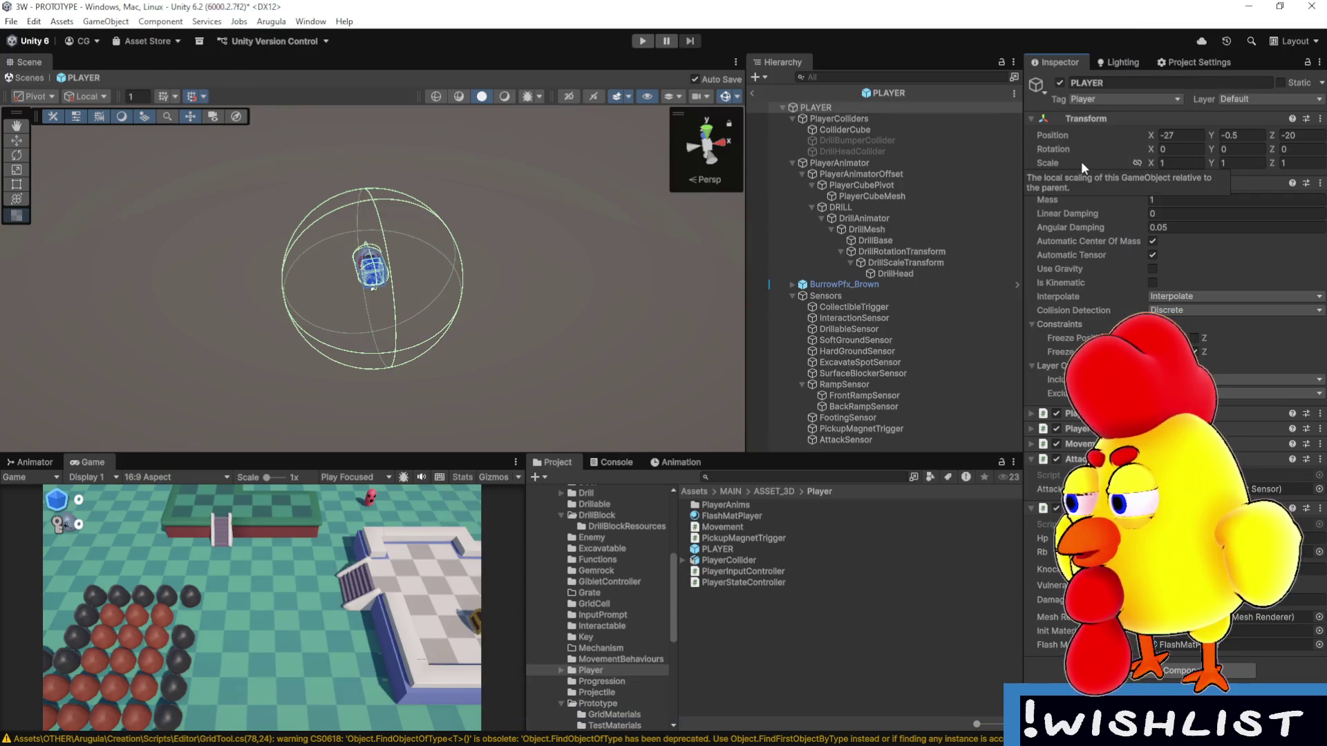
{"action": "mouse_move", "coordinate": [1113, 217]}
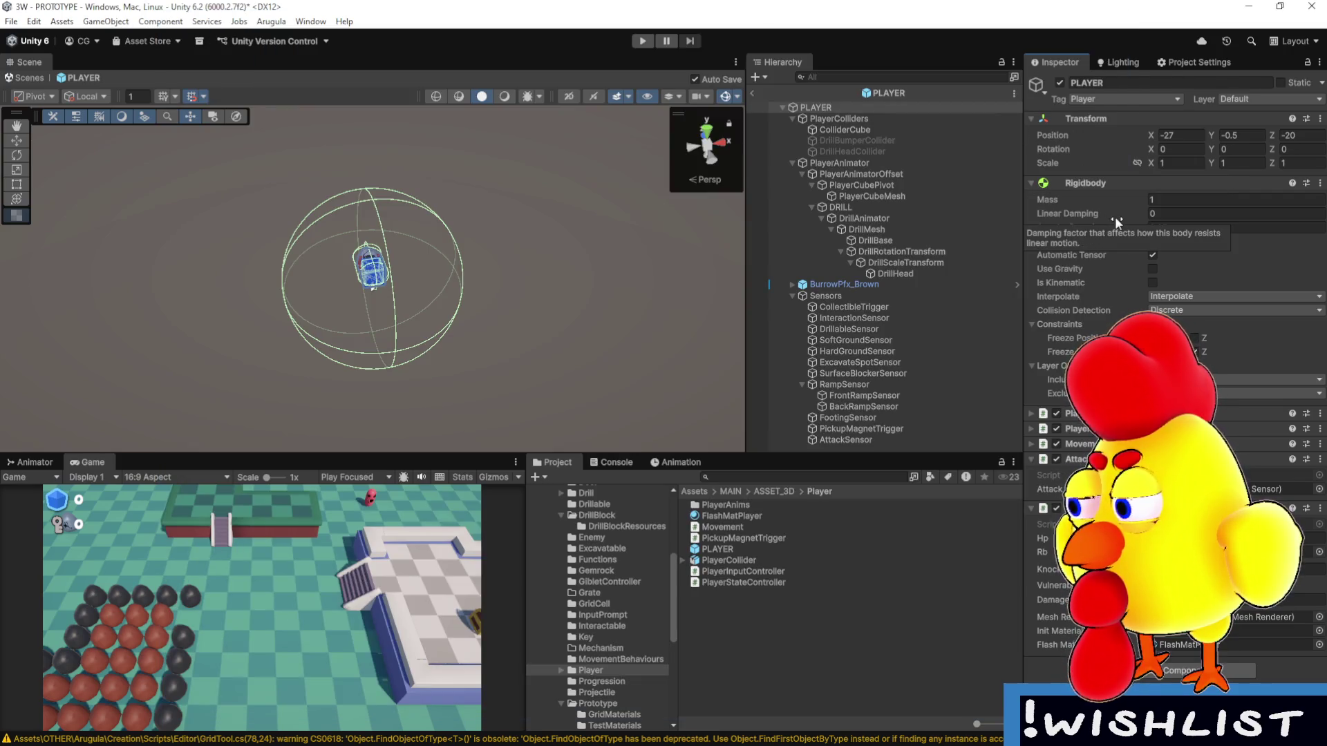